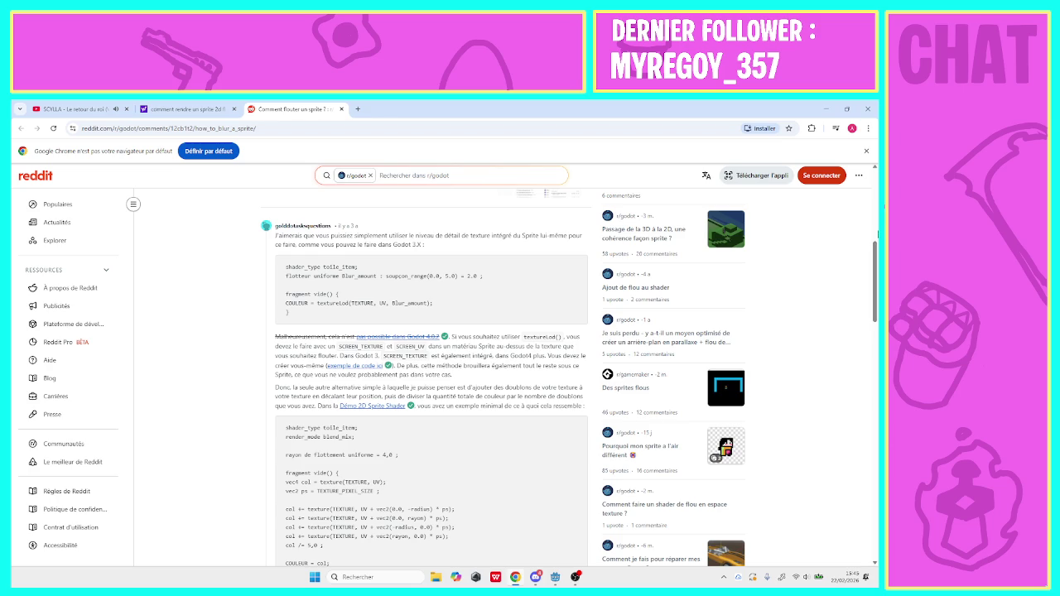
# Minimize the Reddit thread on blurring sprites and bring the Godot editor back up
pyautogui.click(825, 108)
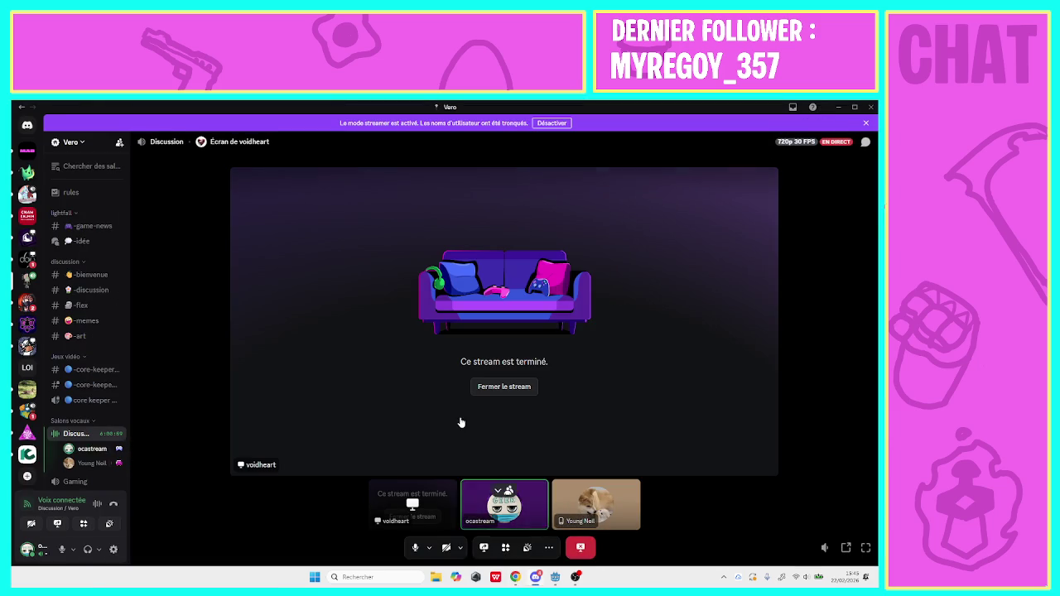
pyautogui.click(555, 577)
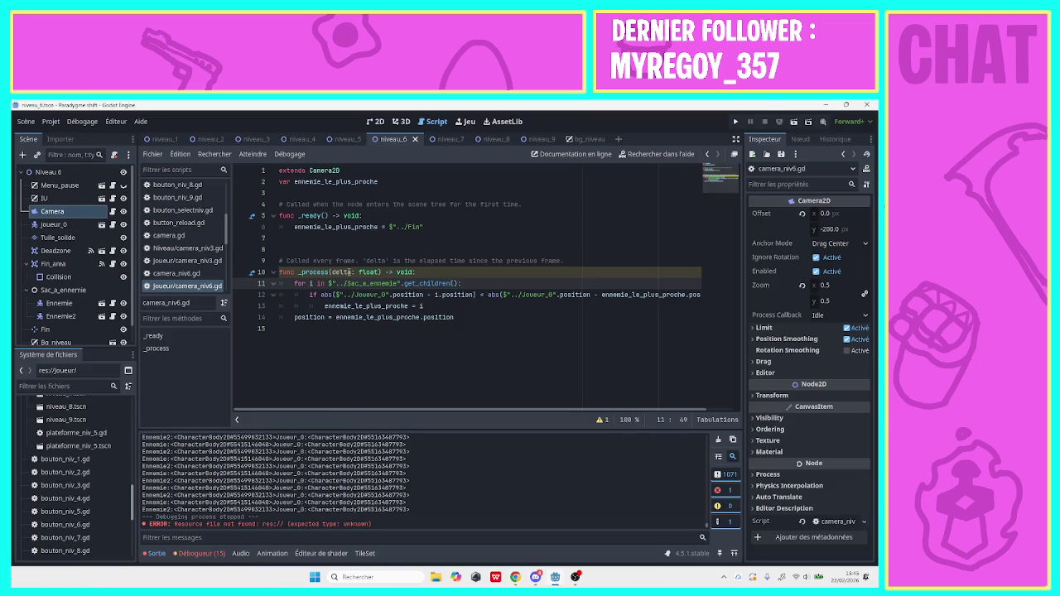
# In the bg_niveau scene, inspect the bg sprite's Texture Filter and Repeat settings
pyautogui.click(571, 139)
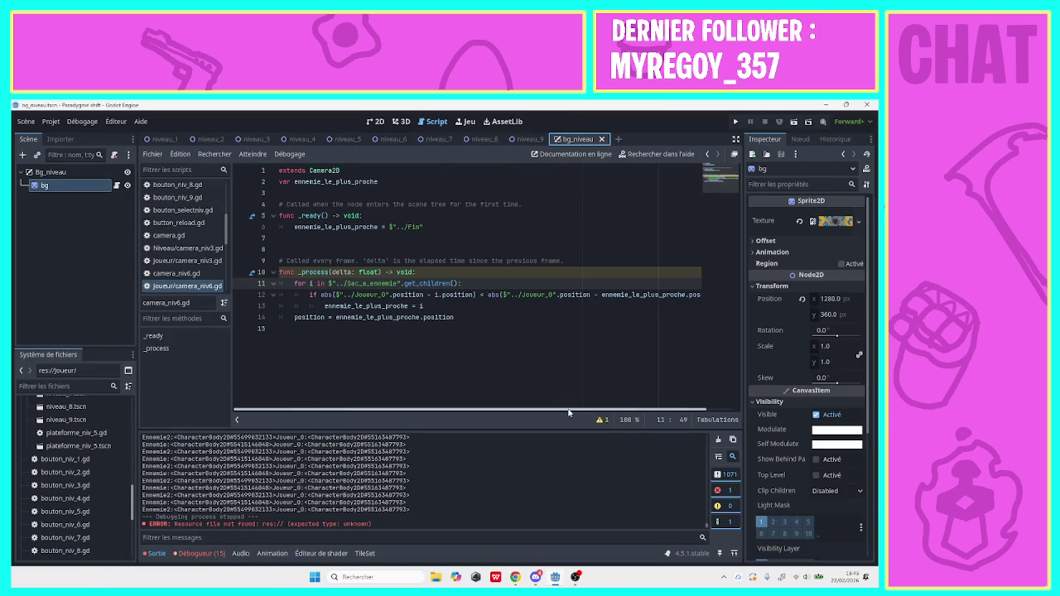
pyautogui.moveTo(872, 416); pyautogui.dragTo(873, 538)
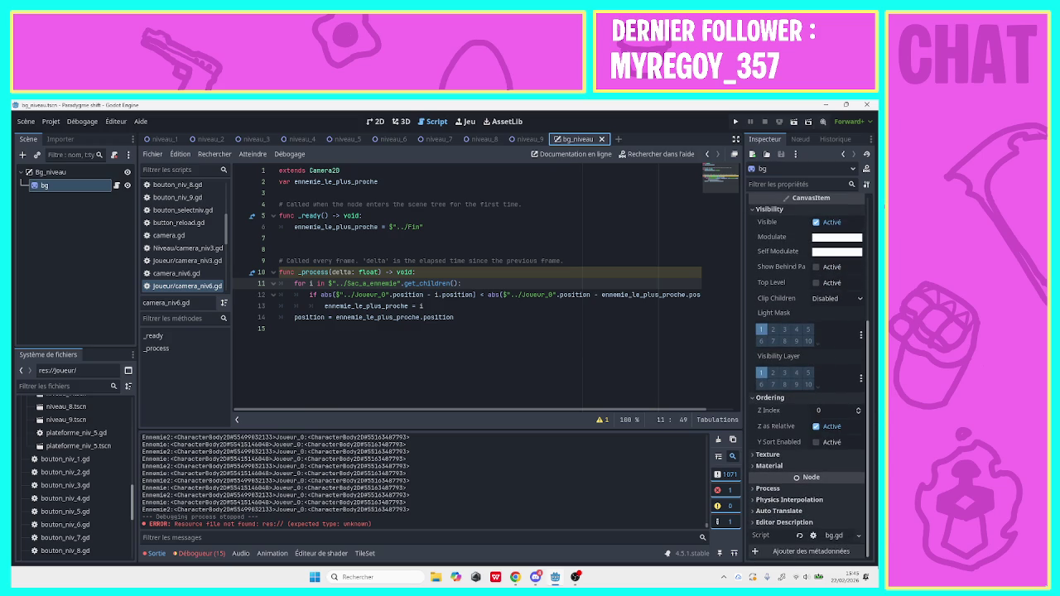
pyautogui.click(776, 455)
pyautogui.click(770, 455)
pyautogui.click(770, 455)
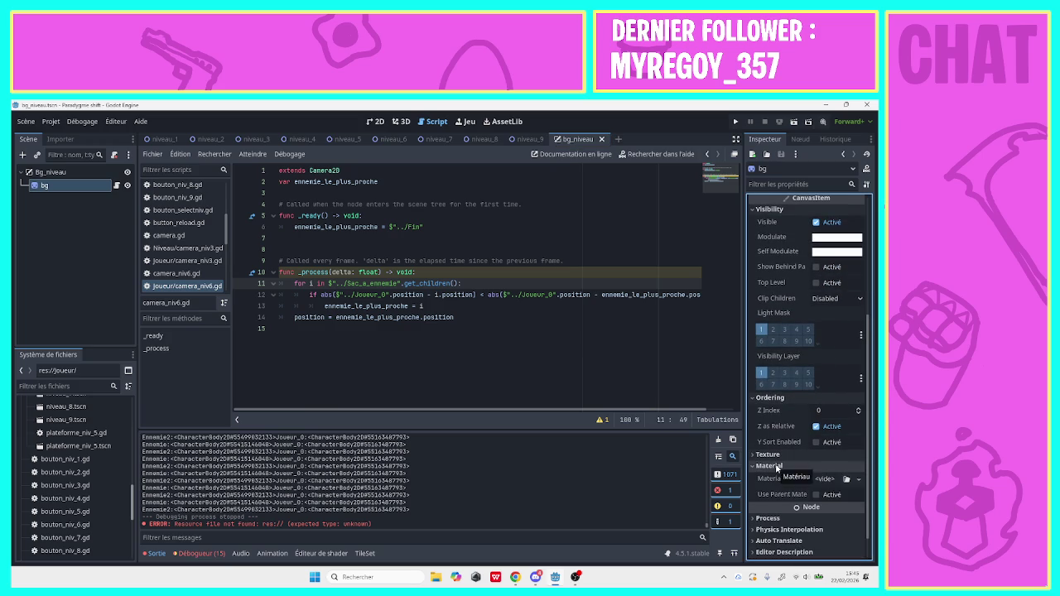
pyautogui.click(770, 455)
pyautogui.click(772, 454)
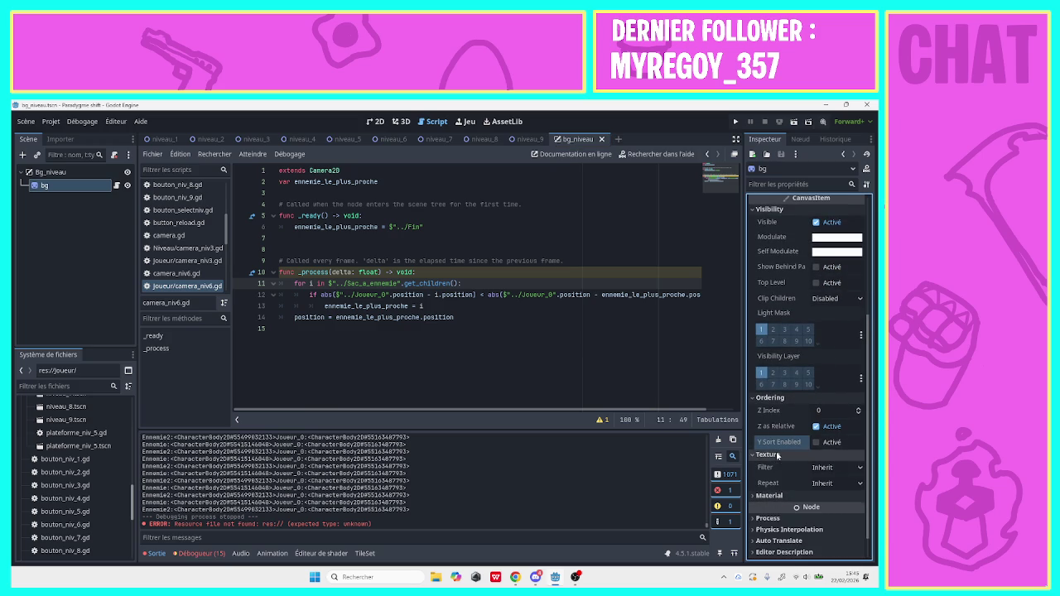
# Search for a 'shade' child node under bg, cancel without adding it, and minimize Godot
pyautogui.rightClick(80, 186)
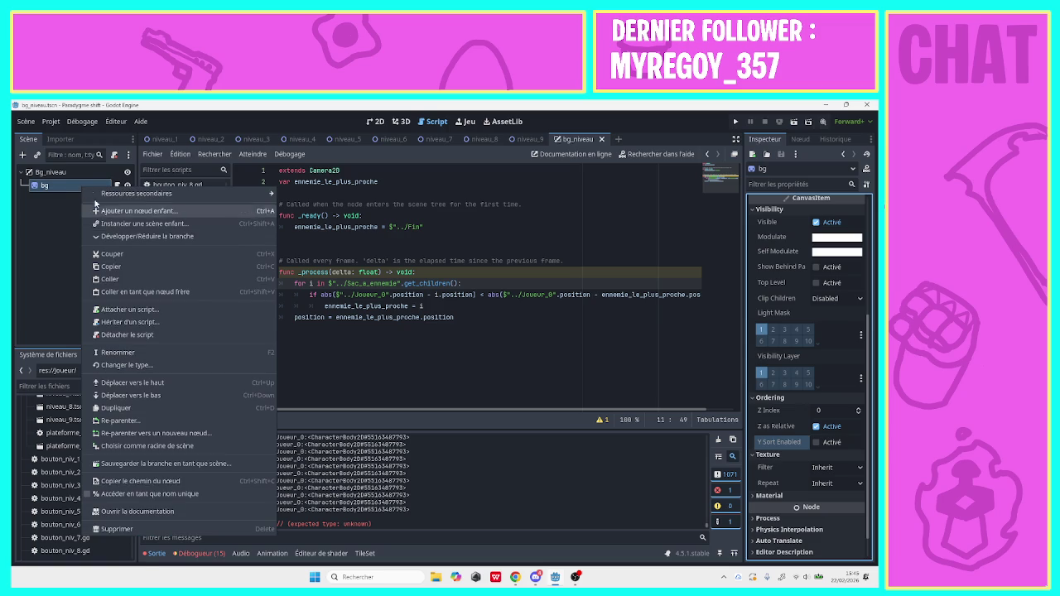
pyautogui.click(23, 156)
pyautogui.click(22, 155)
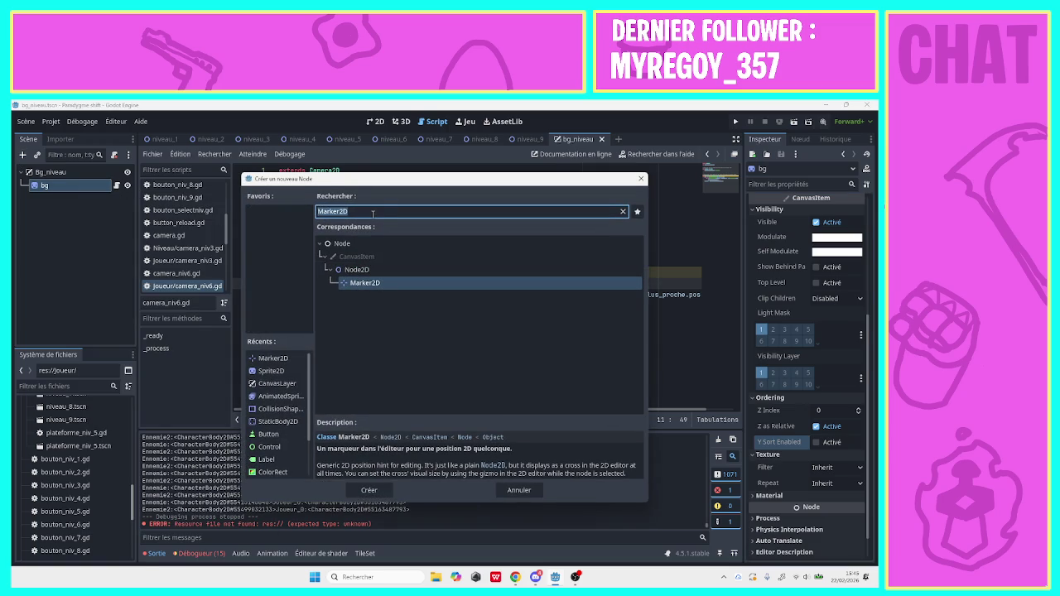
pyautogui.write('sha')
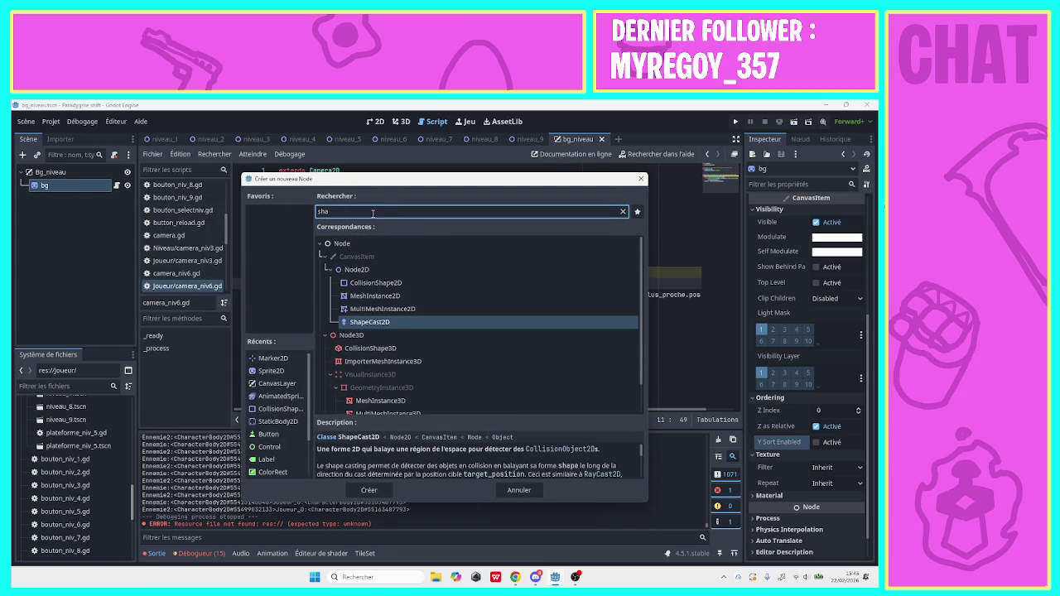
pyautogui.write('de')
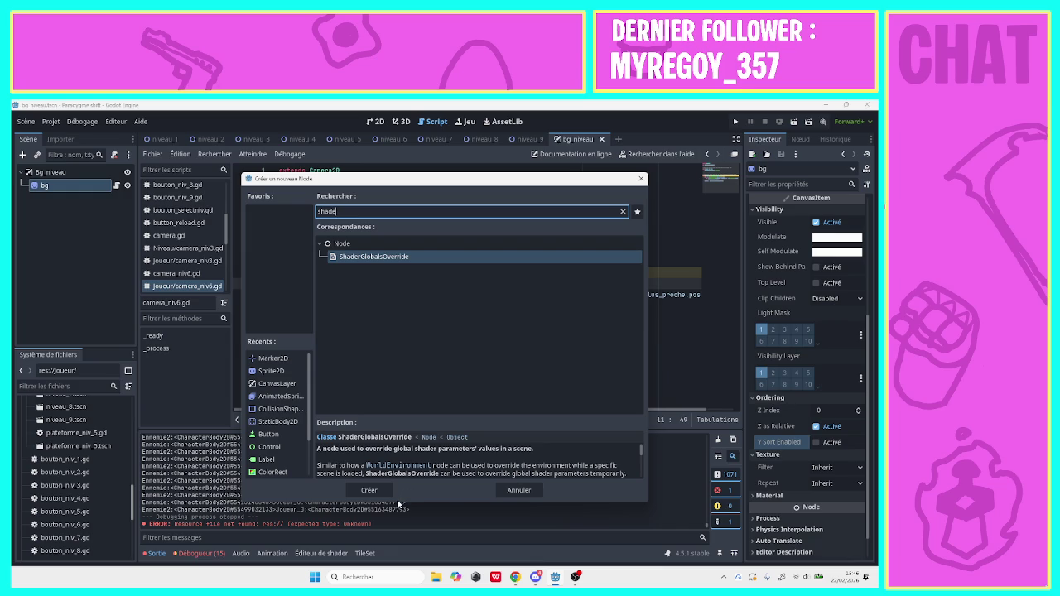
pyautogui.press('BackSpace')
pyautogui.press('BackSpace')
pyautogui.press('BackSpace')
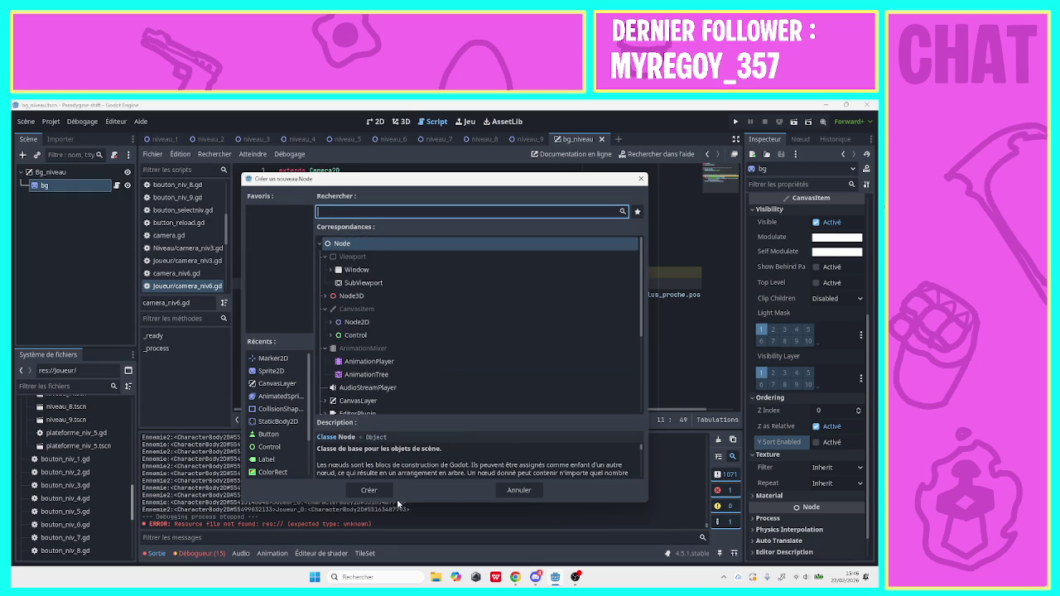
pyautogui.click(642, 178)
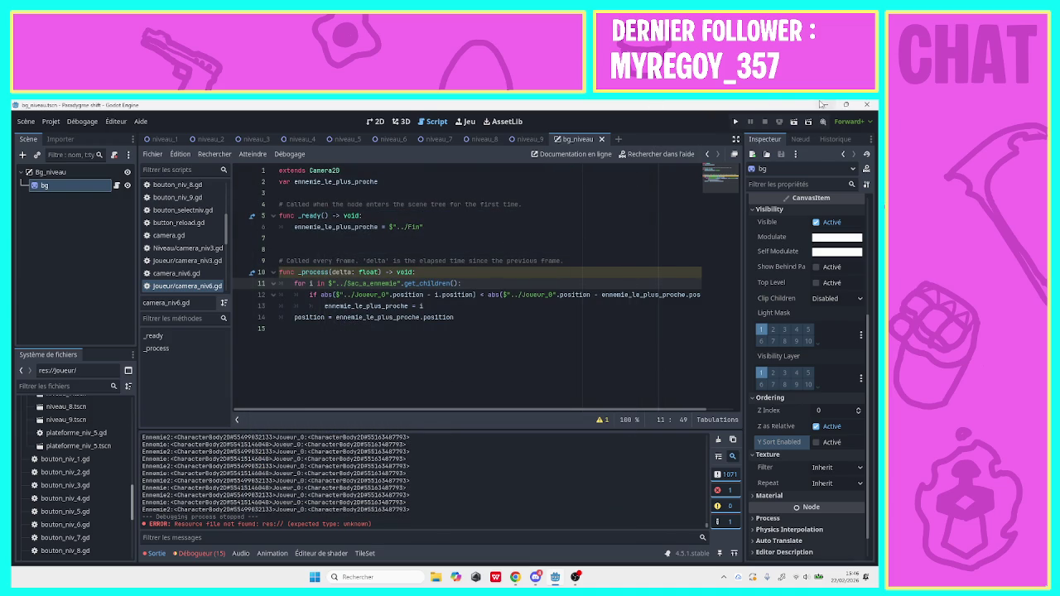
pyautogui.click(826, 104)
# Launch Krita from the desktop and open bg_niveau.kra from Recent Images
pyautogui.click(838, 107)
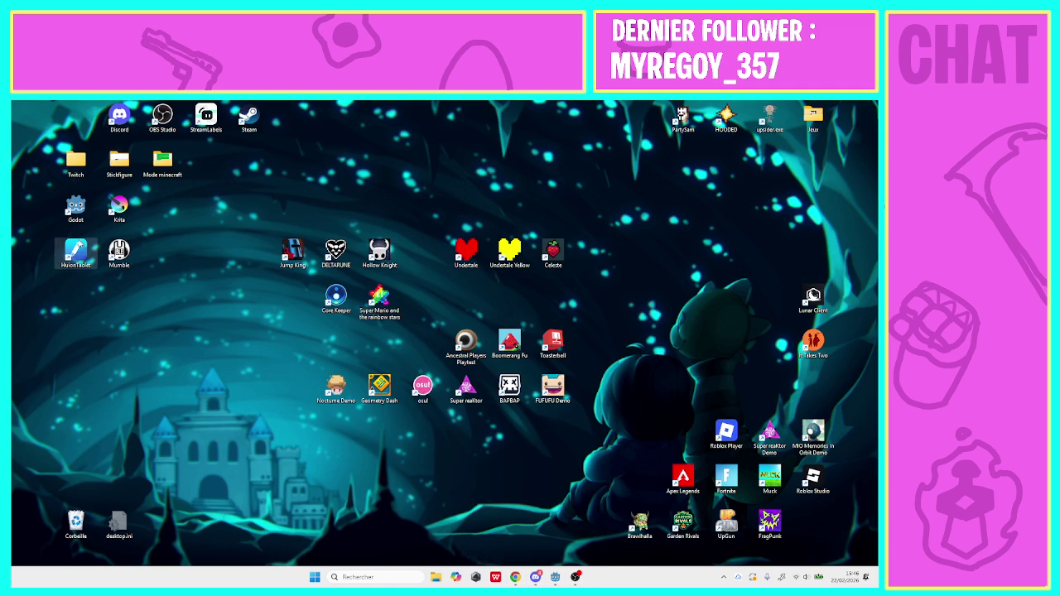
pyautogui.doubleClick(120, 208)
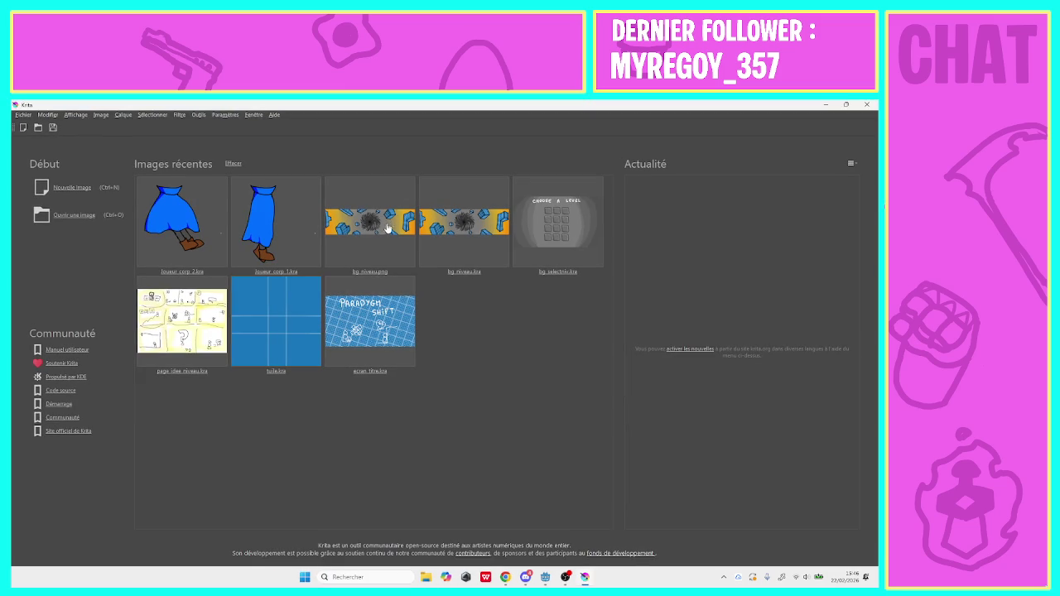
pyautogui.click(462, 232)
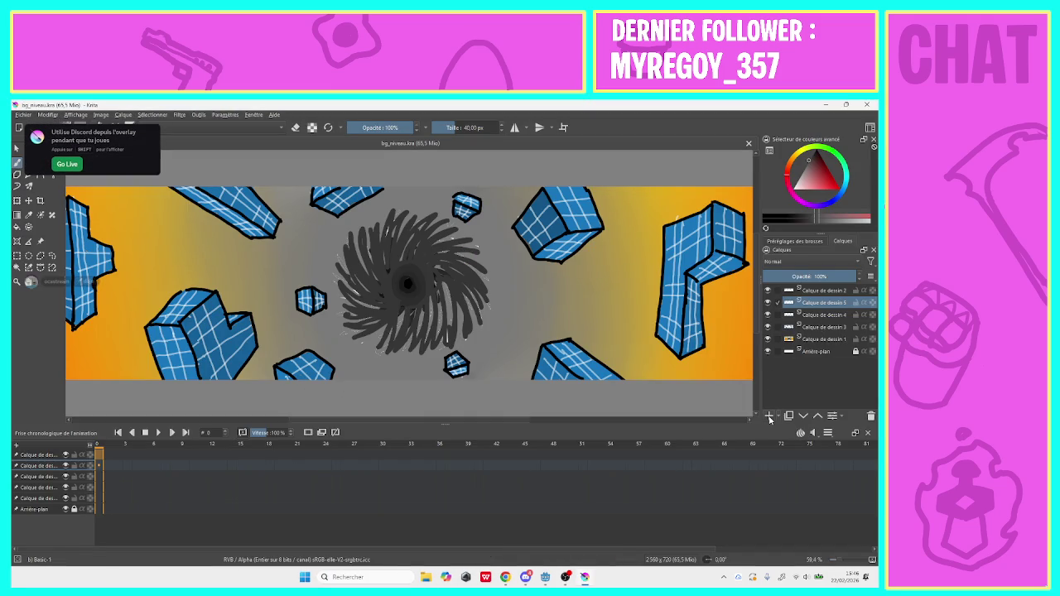
pyautogui.click(176, 116)
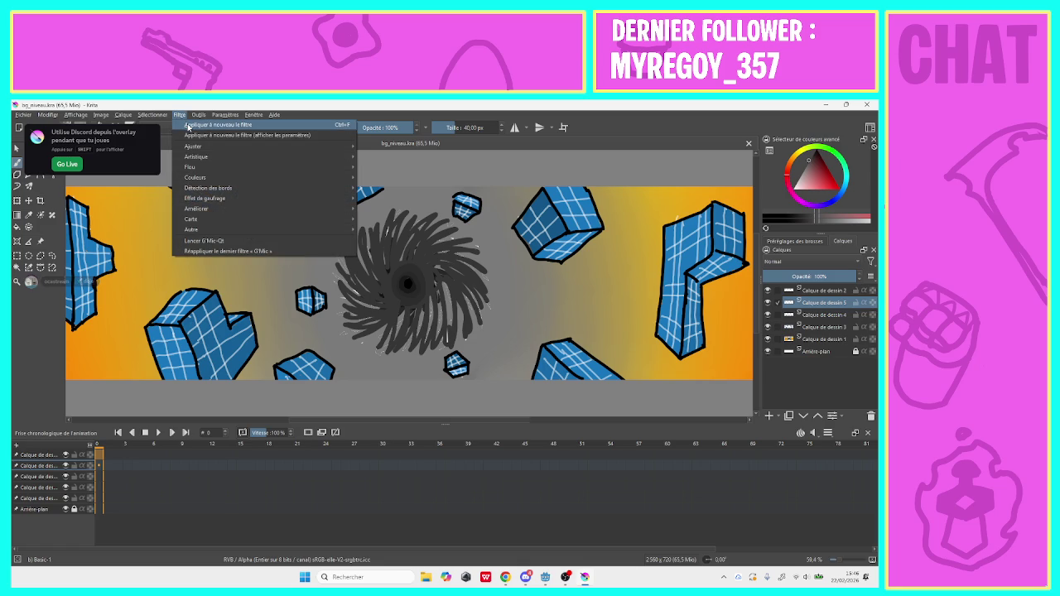
pyautogui.moveTo(226, 170)
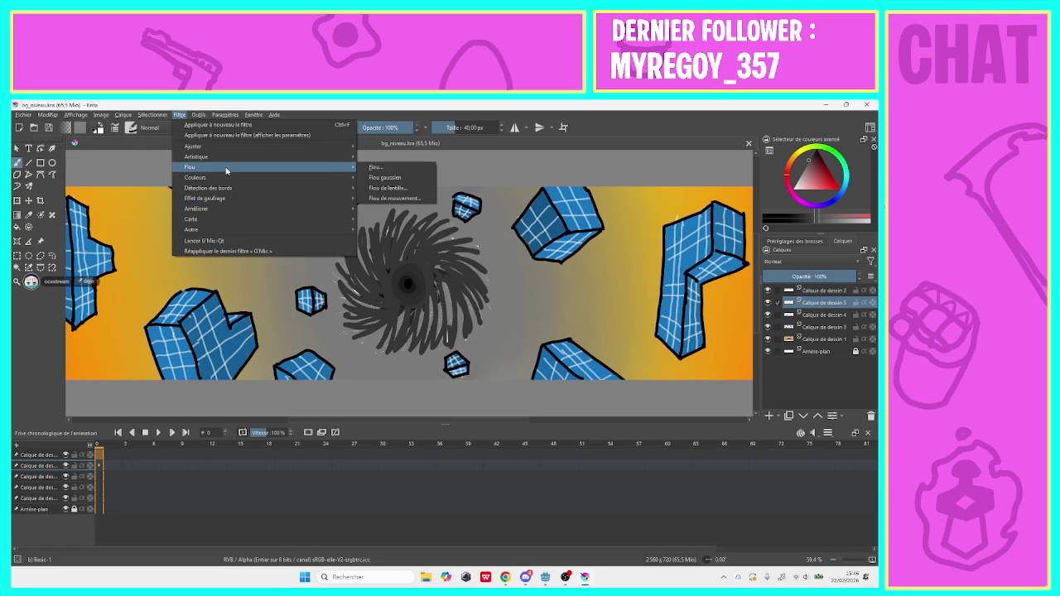
pyautogui.click(375, 168)
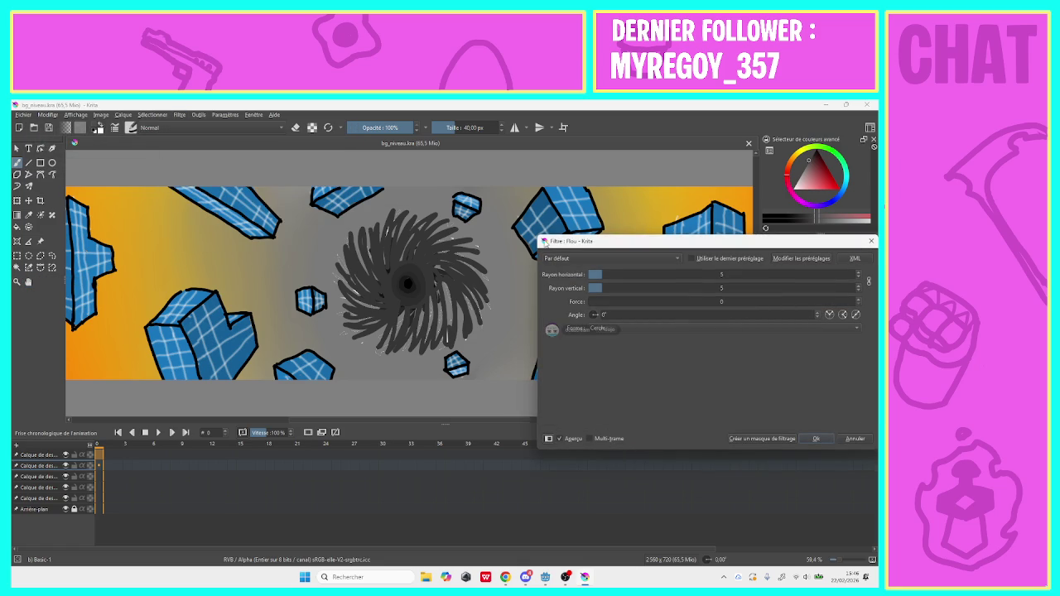
pyautogui.moveTo(607, 276)
pyautogui.mouseDown()
pyautogui.moveTo(686, 274)
pyautogui.moveTo(615, 288)
pyautogui.moveTo(691, 287)
pyautogui.moveTo(661, 288)
pyautogui.mouseUp()
pyautogui.moveTo(696, 241); pyautogui.dragTo(551, 228)
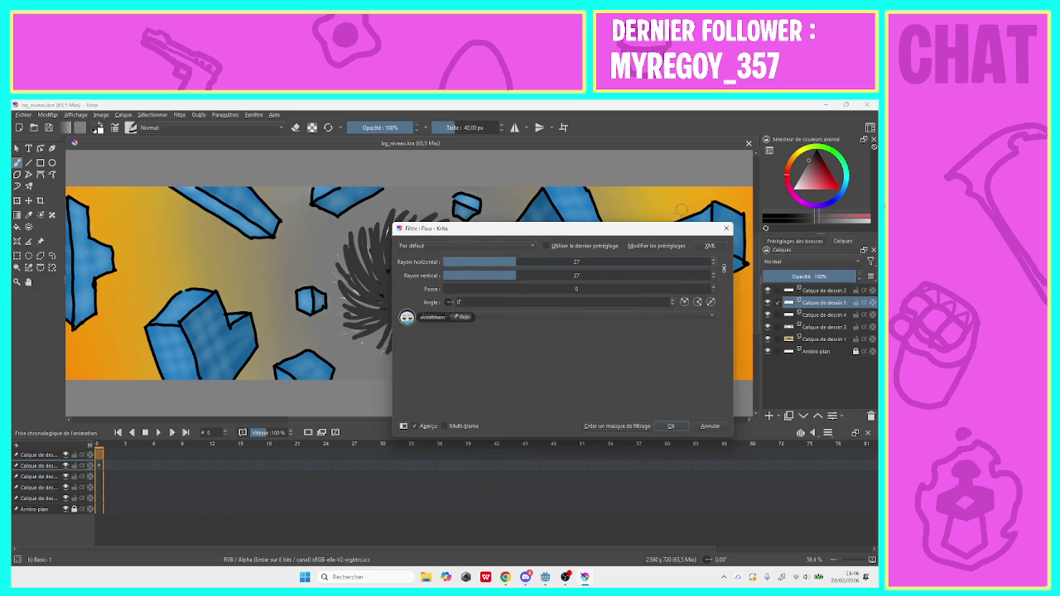
pyautogui.click(711, 426)
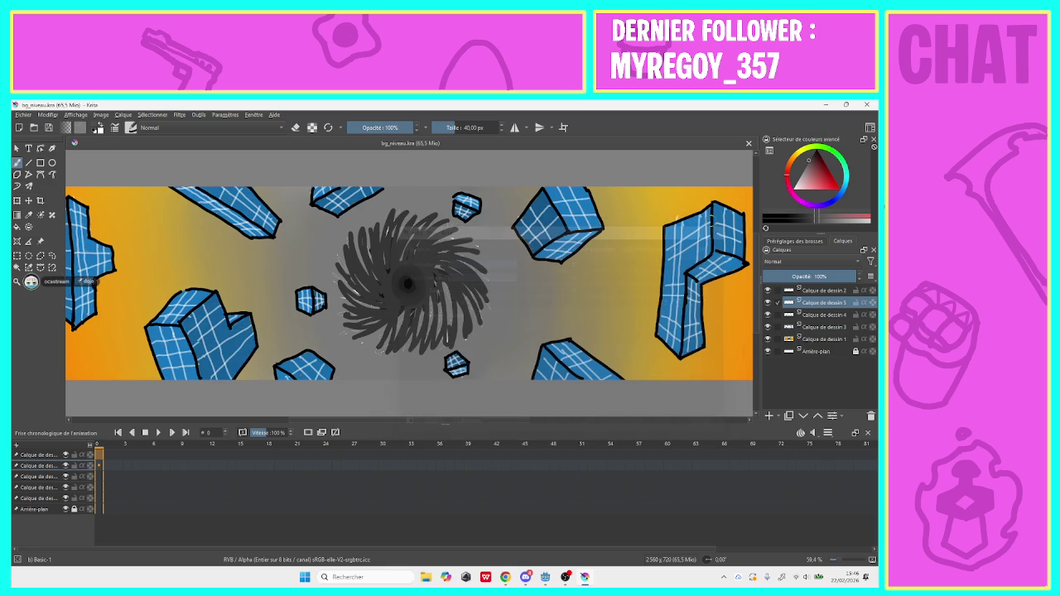
# Select Calque de dessin layers 1 through 4 together
pyautogui.click(777, 315)
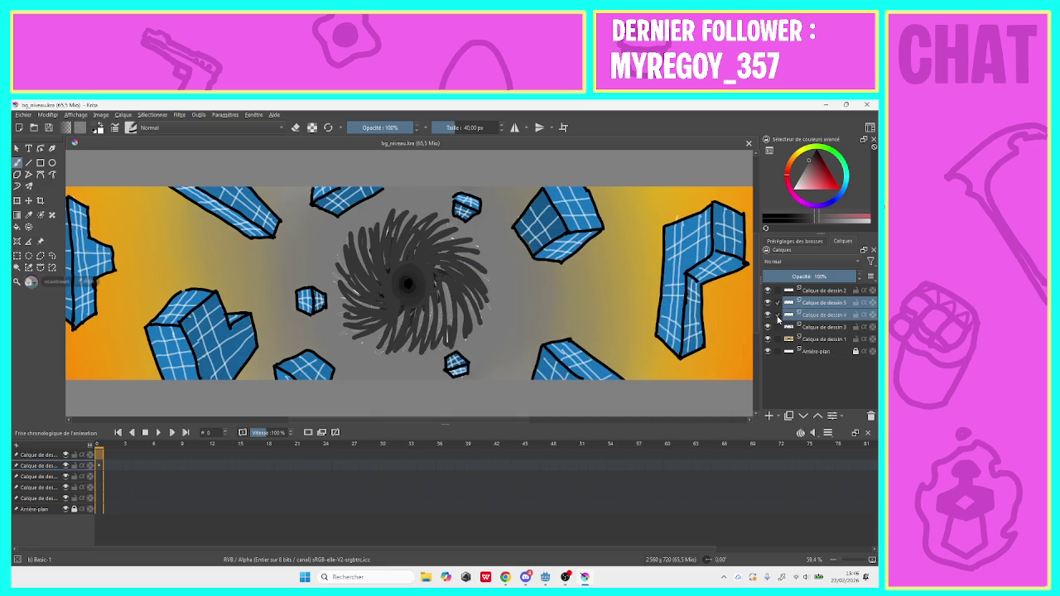
pyautogui.click(778, 326)
pyautogui.click(778, 339)
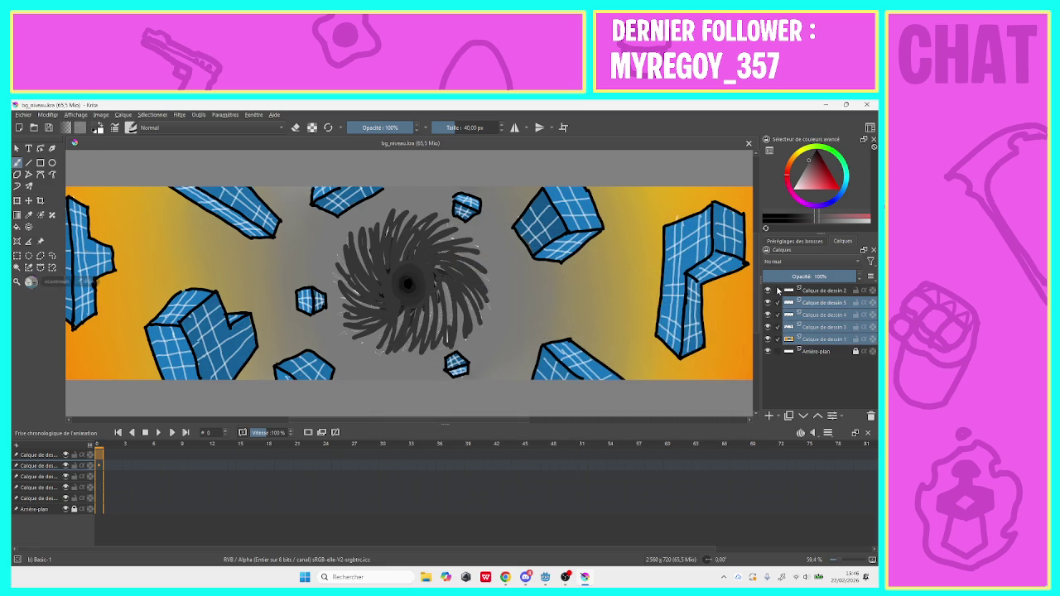
pyautogui.click(778, 290)
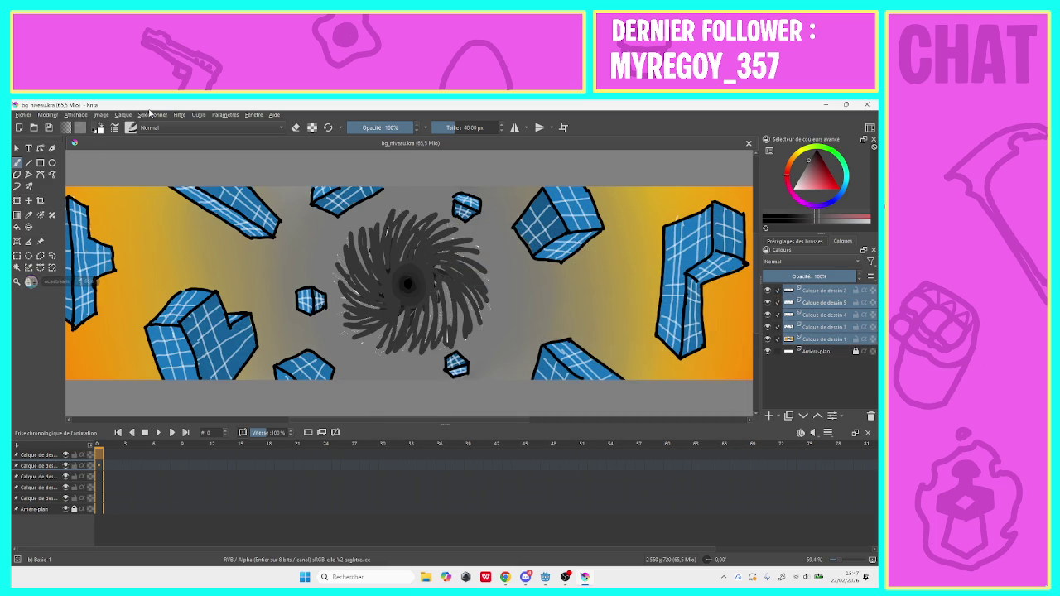
# Apply a Flou blur of radius 24, keeping only Calque de dessin 1 selected
pyautogui.click(180, 115)
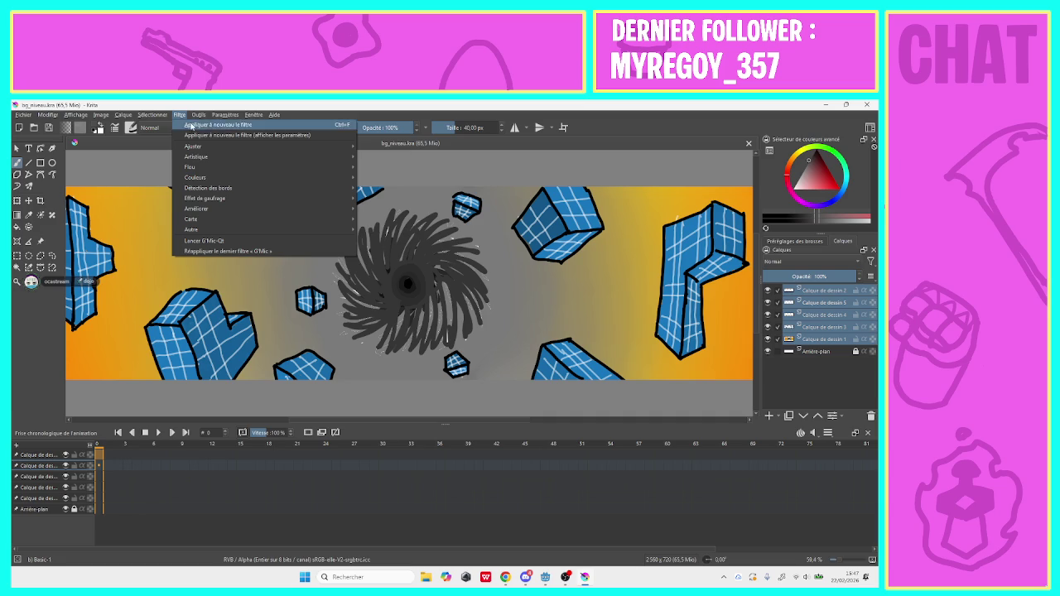
pyautogui.moveTo(212, 168)
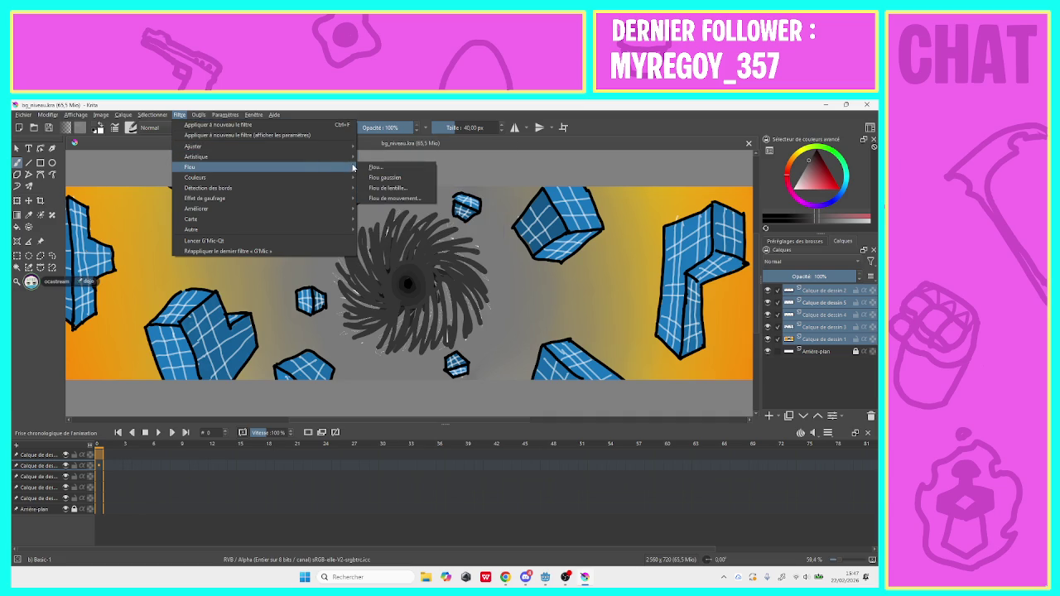
pyautogui.click(375, 167)
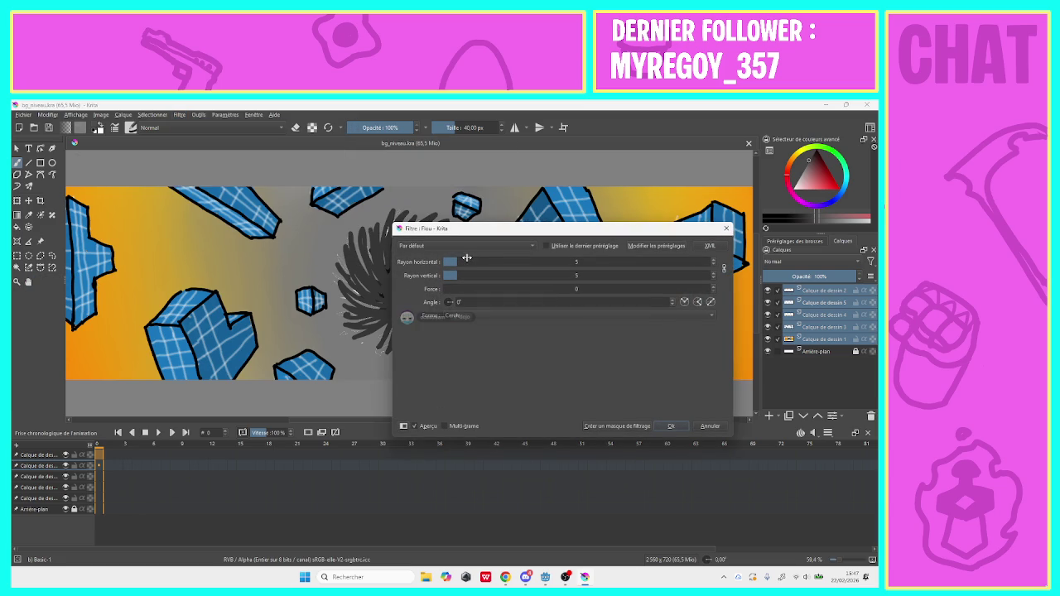
pyautogui.moveTo(478, 262)
pyautogui.mouseDown()
pyautogui.moveTo(603, 265)
pyautogui.moveTo(507, 278)
pyautogui.mouseUp()
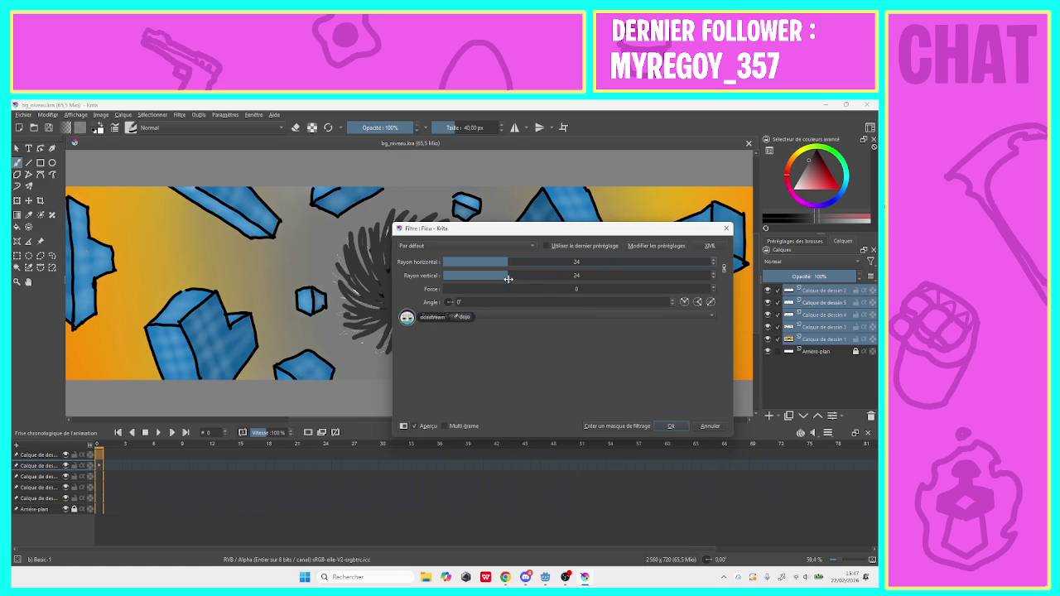
pyautogui.moveTo(574, 232); pyautogui.dragTo(578, 322)
pyautogui.click(777, 294)
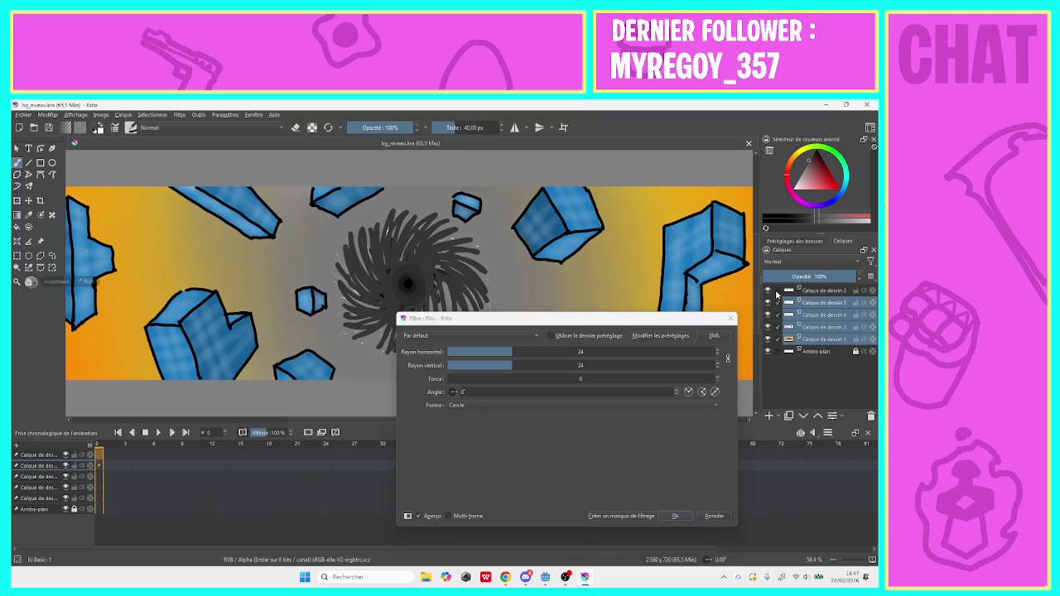
pyautogui.click(779, 328)
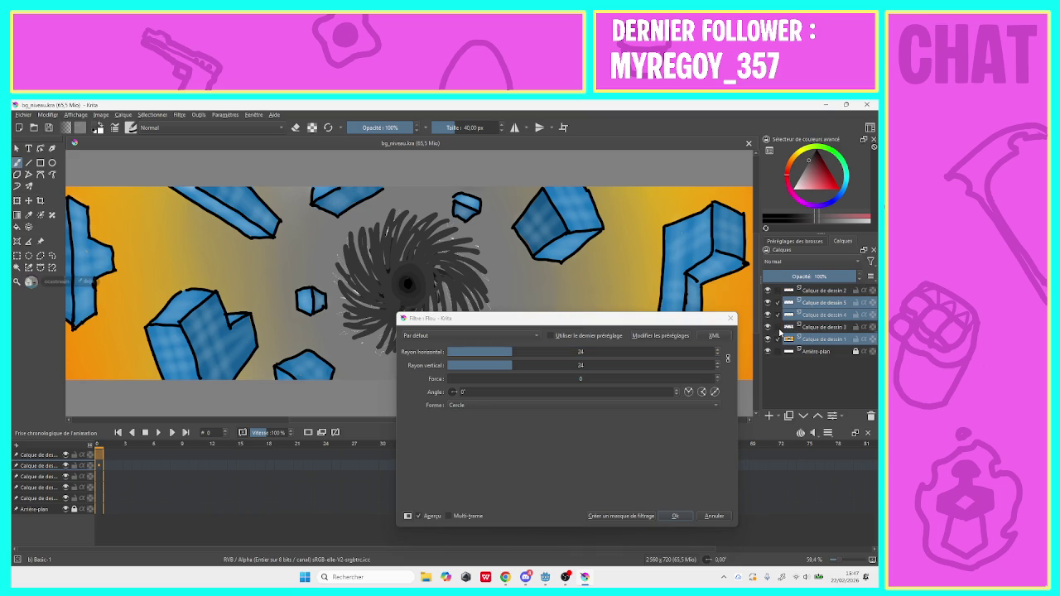
pyautogui.click(779, 315)
pyautogui.press('Return')
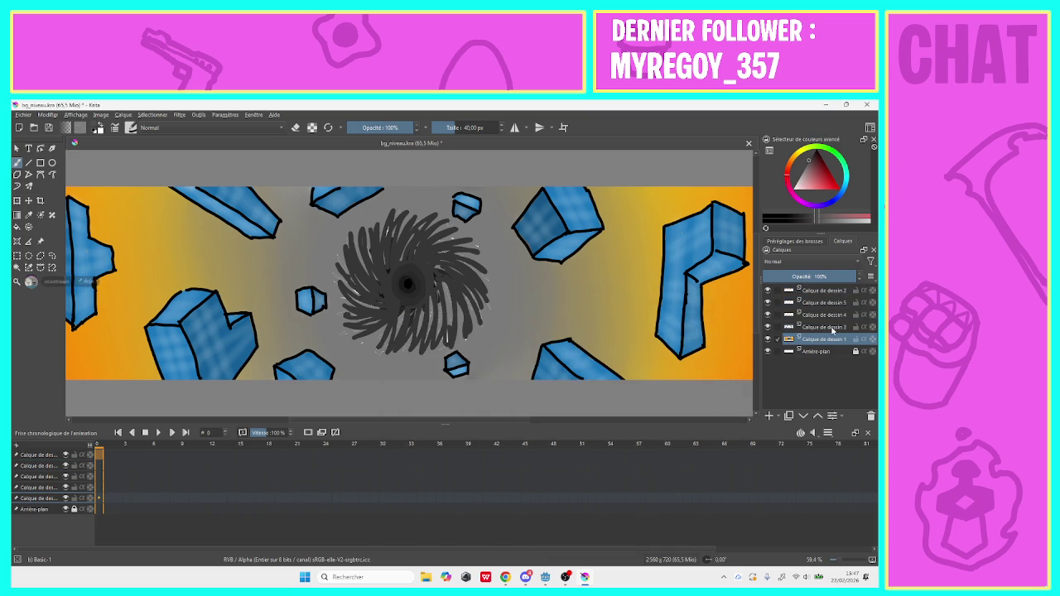
pyautogui.moveTo(833, 329)
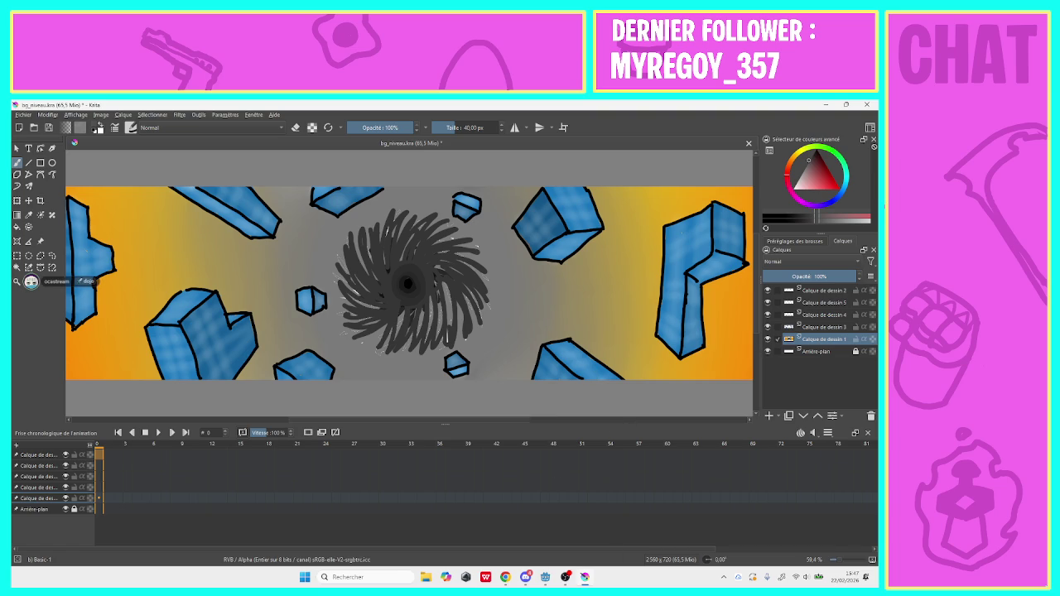
# Undo the blocks blur, then try merging Calque de dessin 3 down and undo that too
pyautogui.click(178, 116)
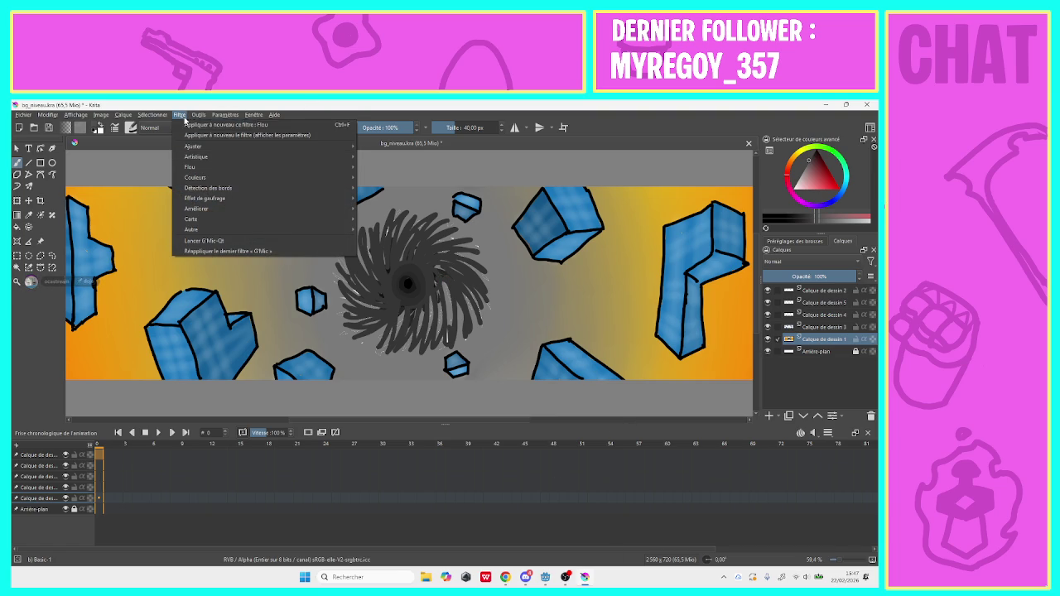
pyautogui.click(182, 119)
pyautogui.hotkey('ctrl', 'z')
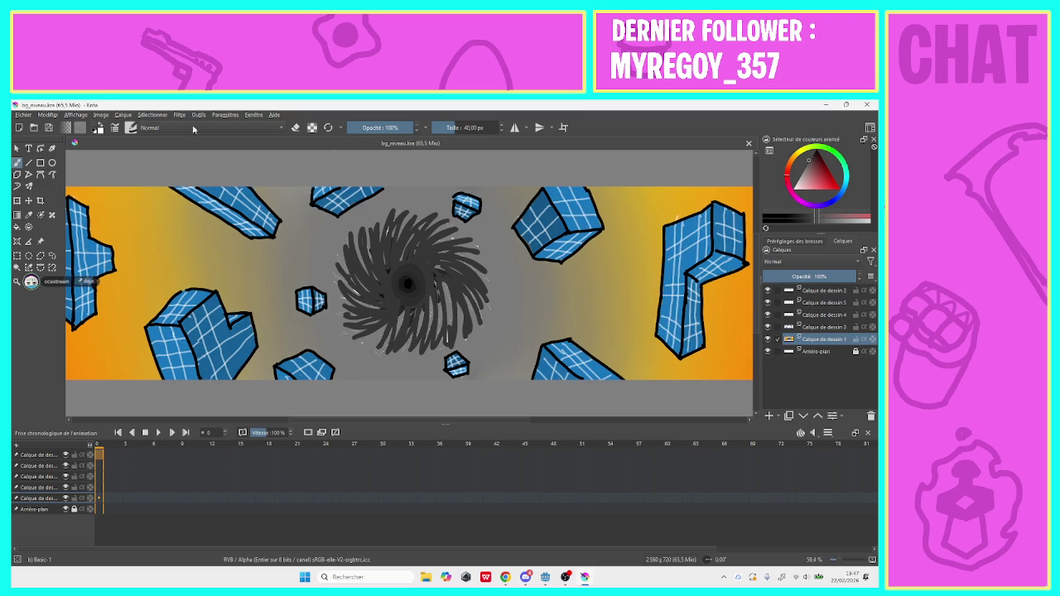
pyautogui.rightClick(824, 328)
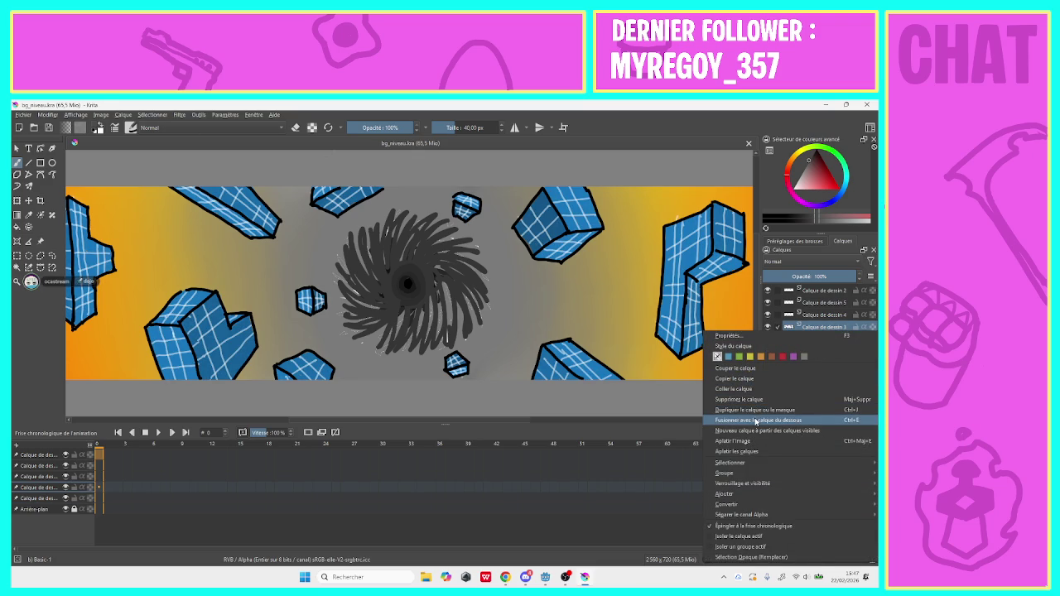
pyautogui.click(756, 421)
pyautogui.hotkey('ctrl', 'z')
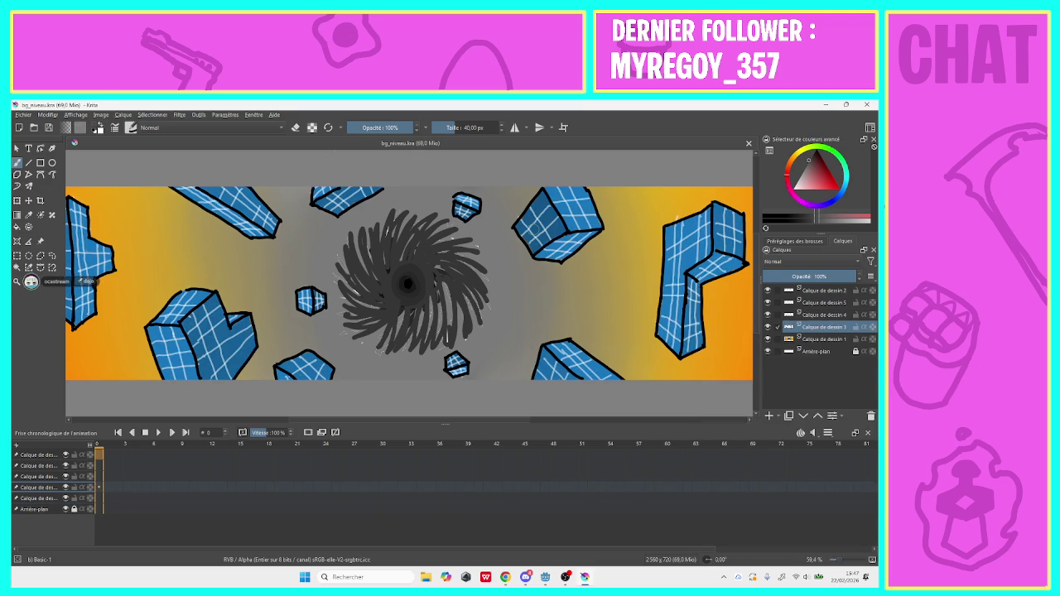
# Replace bg_niveau.kra with bg_niveau.png and preview a stronger Flou blur without applying it
pyautogui.click(748, 145)
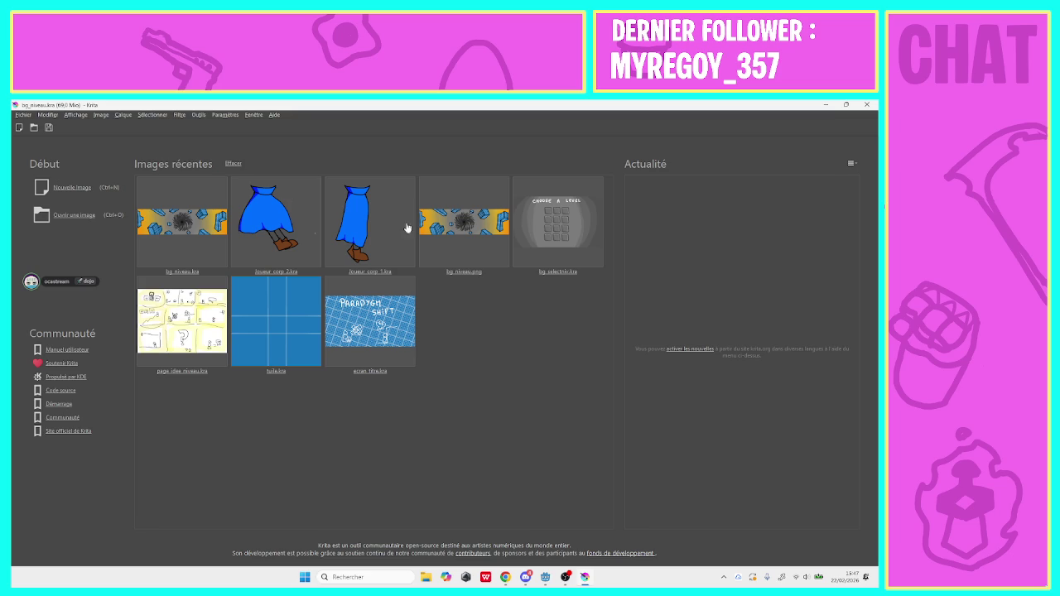
pyautogui.click(492, 210)
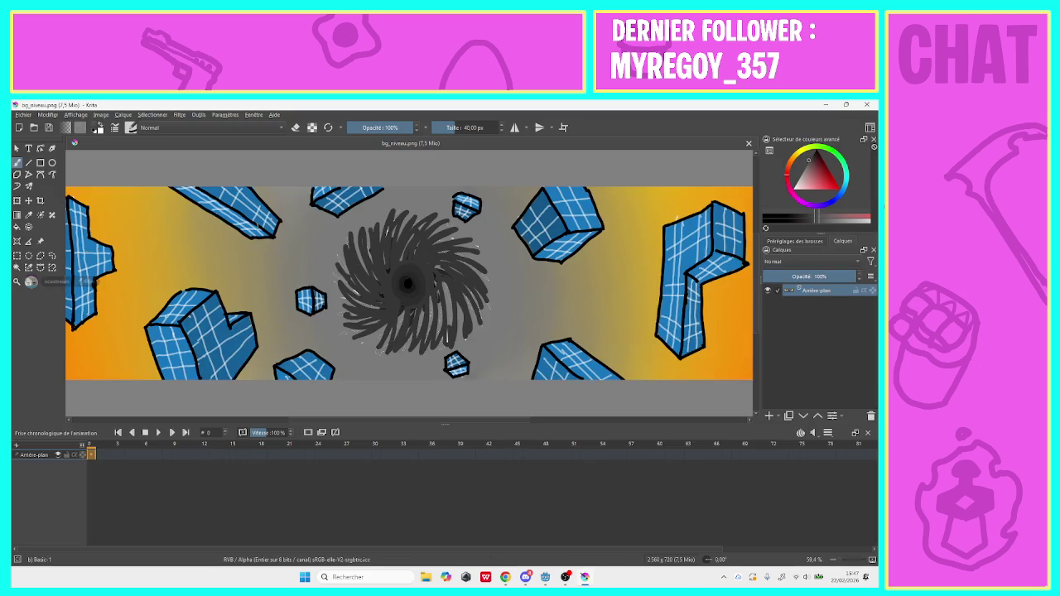
pyautogui.click(180, 115)
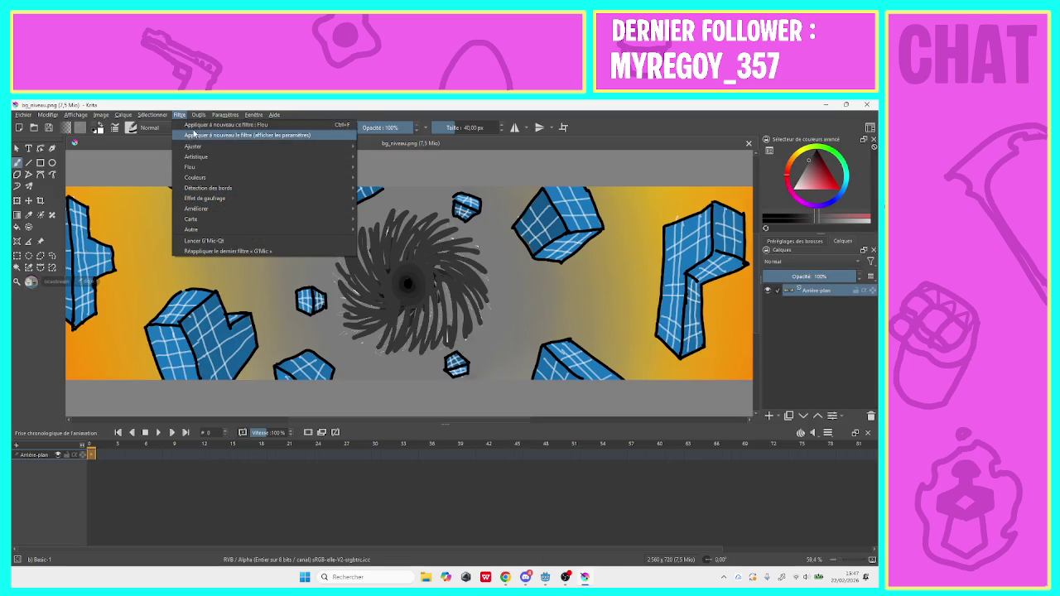
pyautogui.moveTo(207, 168)
pyautogui.click(375, 177)
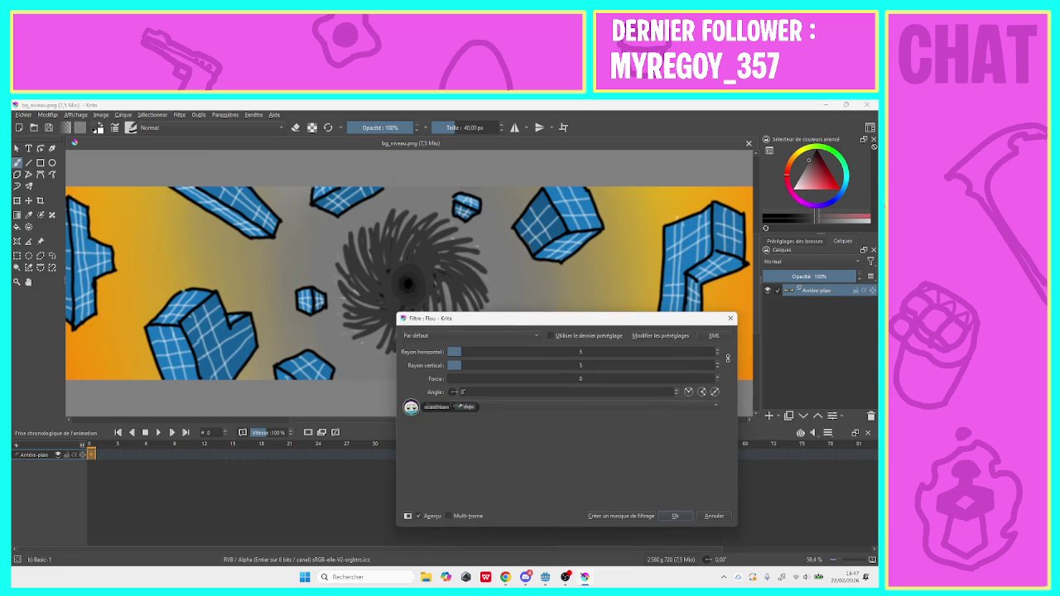
pyautogui.moveTo(493, 354)
pyautogui.mouseDown()
pyautogui.moveTo(577, 353)
pyautogui.moveTo(566, 354)
pyautogui.mouseUp()
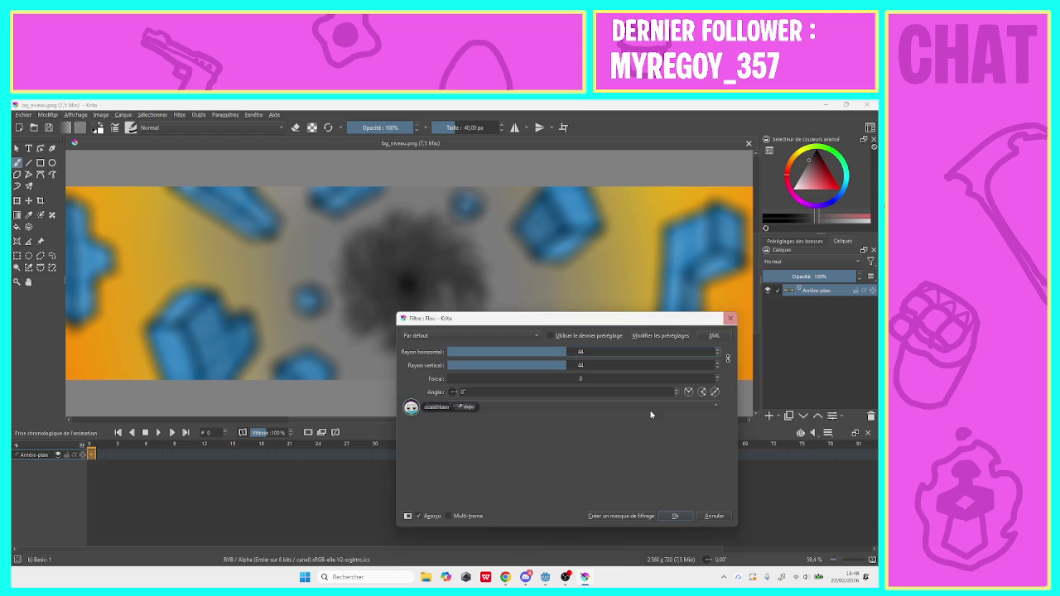
pyautogui.click(719, 517)
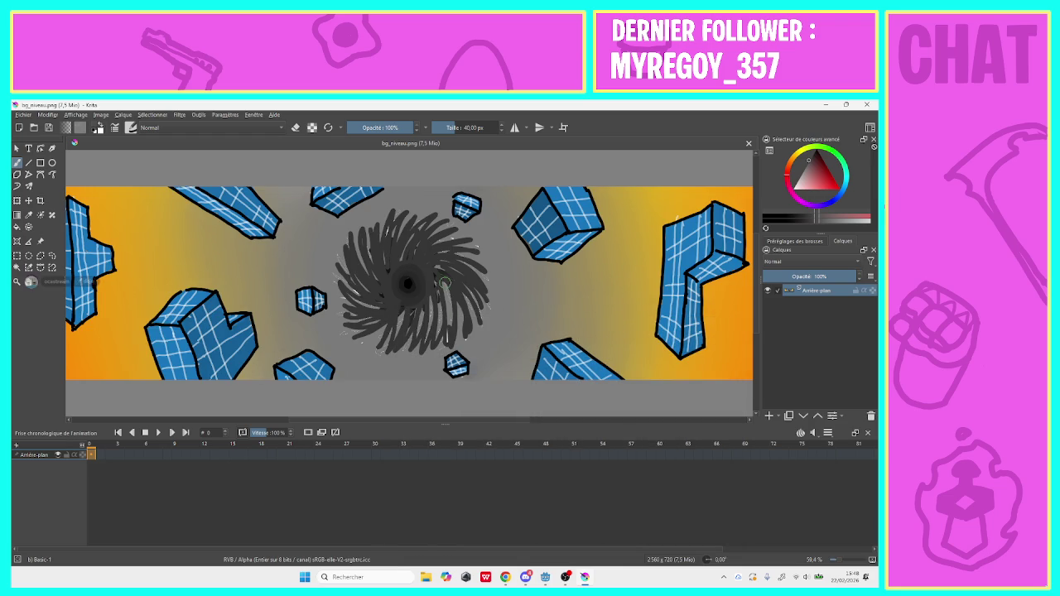
# Apply a Flou gaussien of about 97.57 px to the whole bg_niveau.png image
pyautogui.click(179, 115)
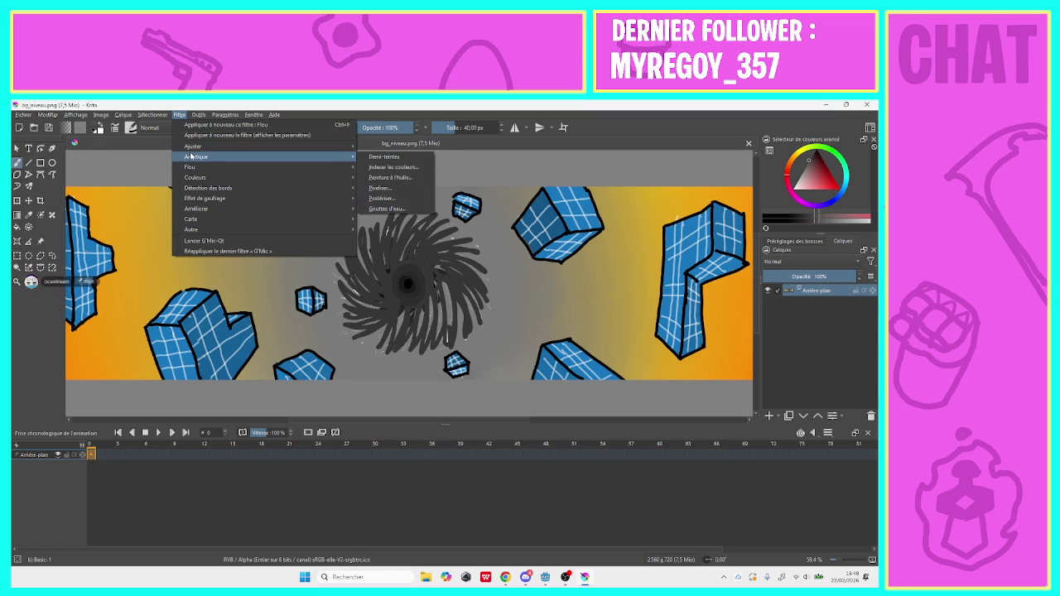
pyautogui.moveTo(207, 168)
pyautogui.click(365, 177)
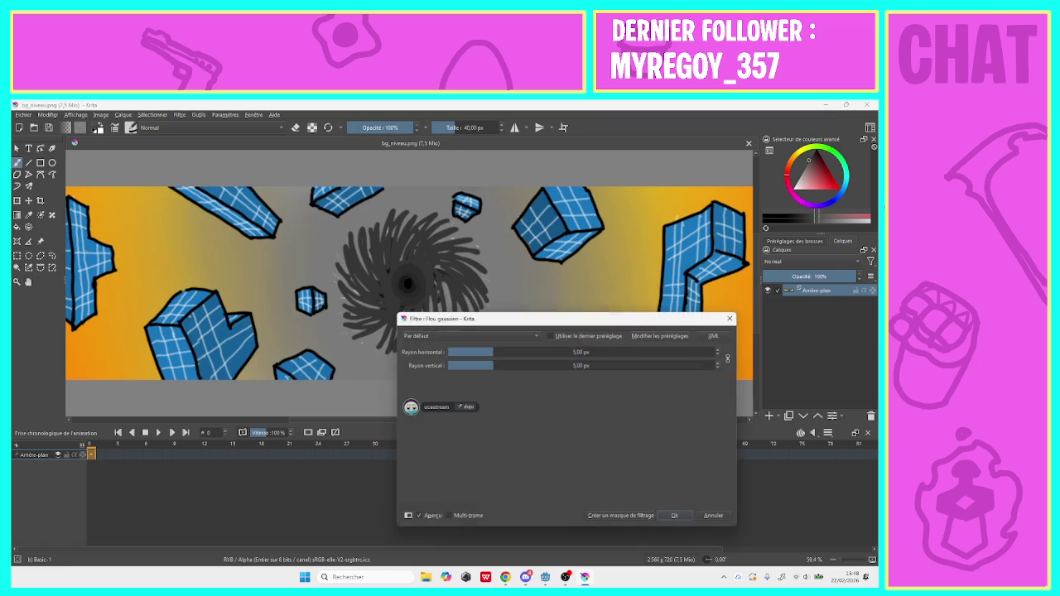
pyautogui.moveTo(505, 357); pyautogui.dragTo(570, 353)
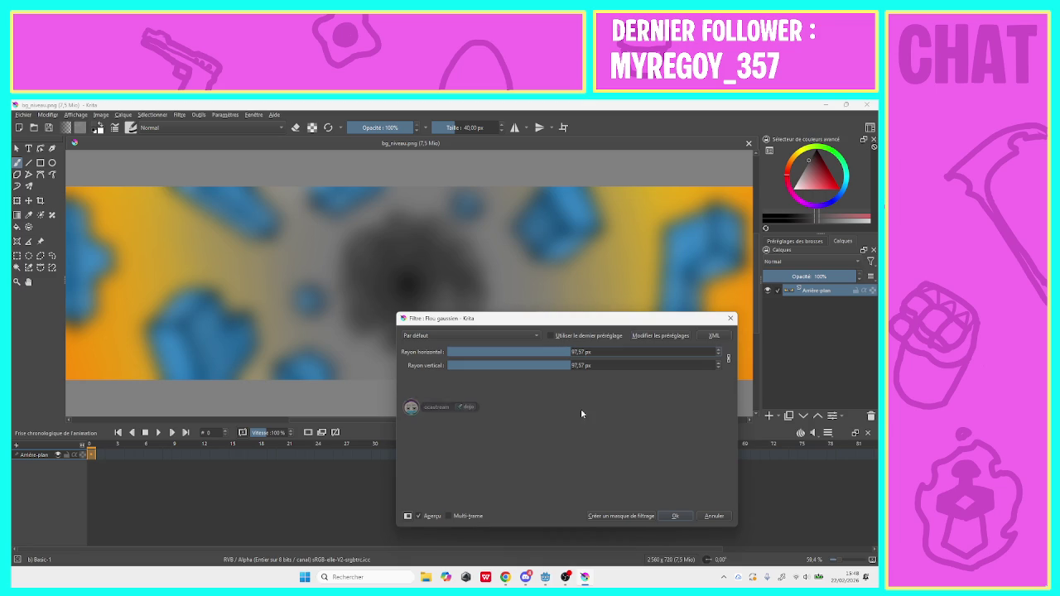
pyautogui.click(667, 518)
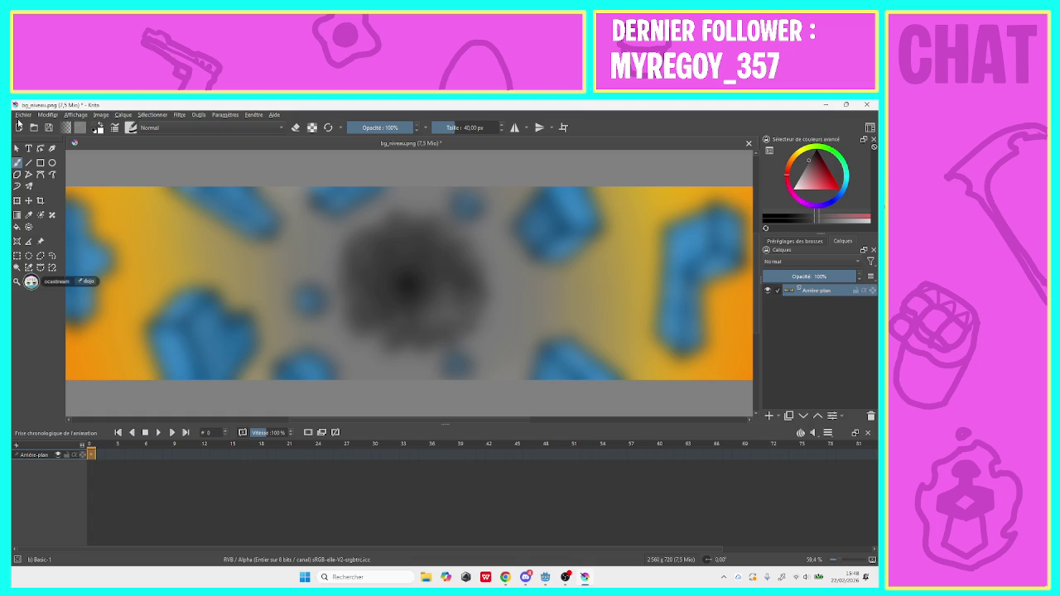
# Save the blurred image over bg_niveau.png in the tilemap folder, then minimize Krita
pyautogui.click(22, 115)
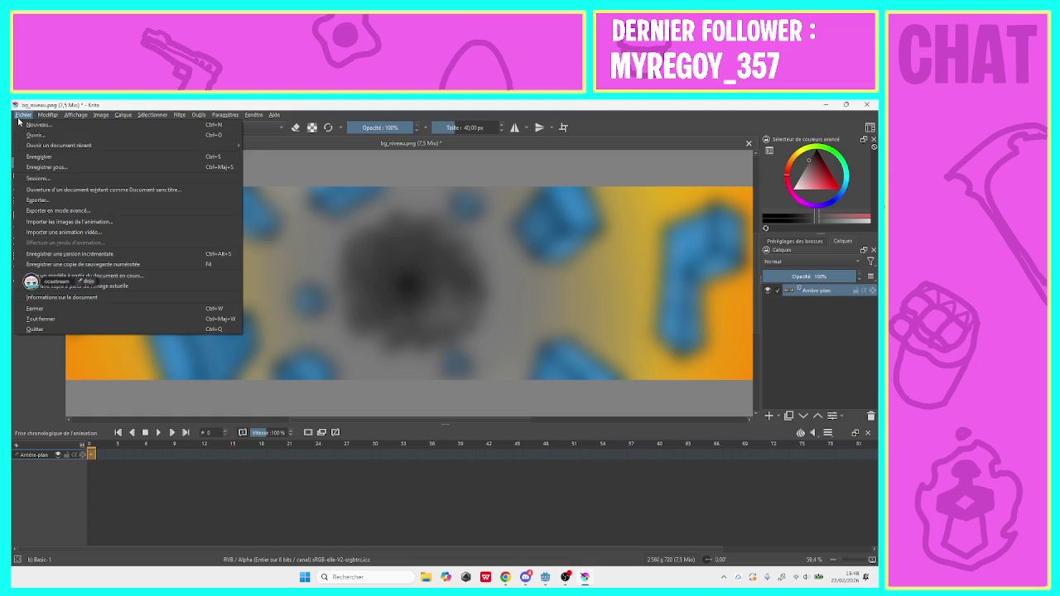
pyautogui.click(35, 169)
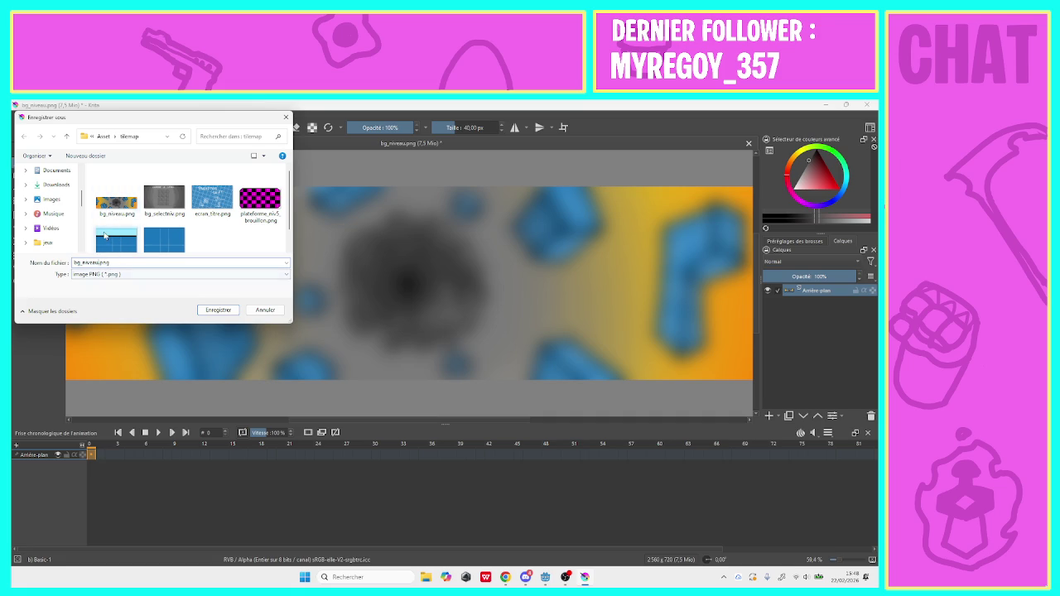
pyautogui.click(206, 311)
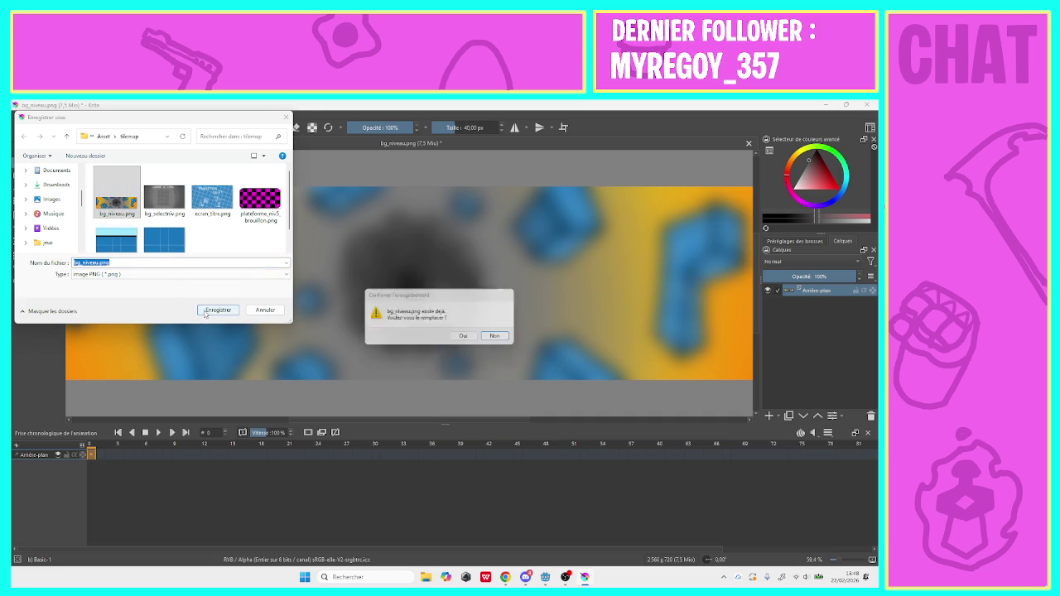
pyautogui.click(465, 339)
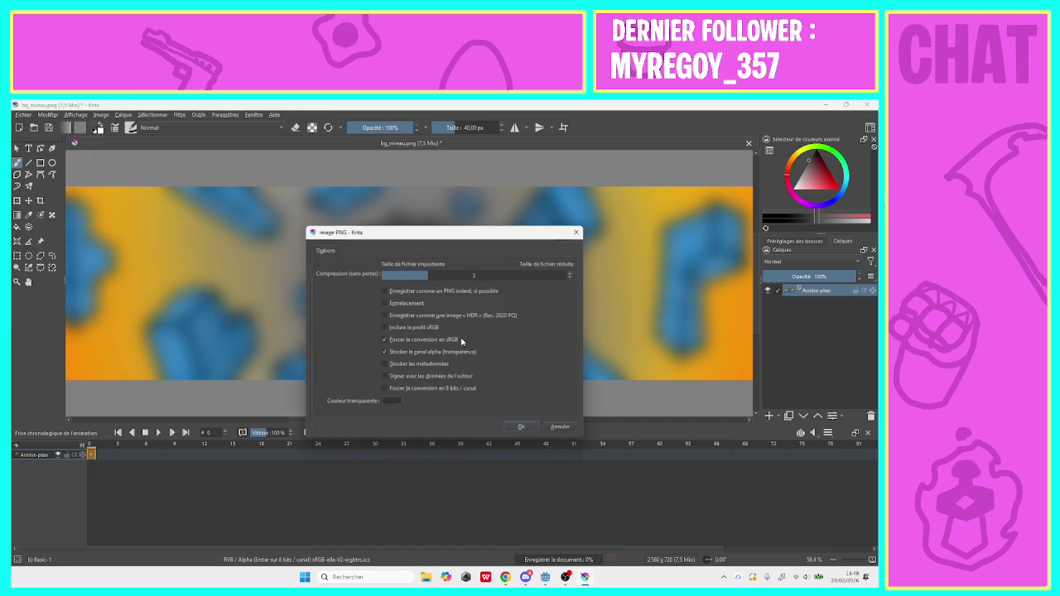
pyautogui.click(523, 429)
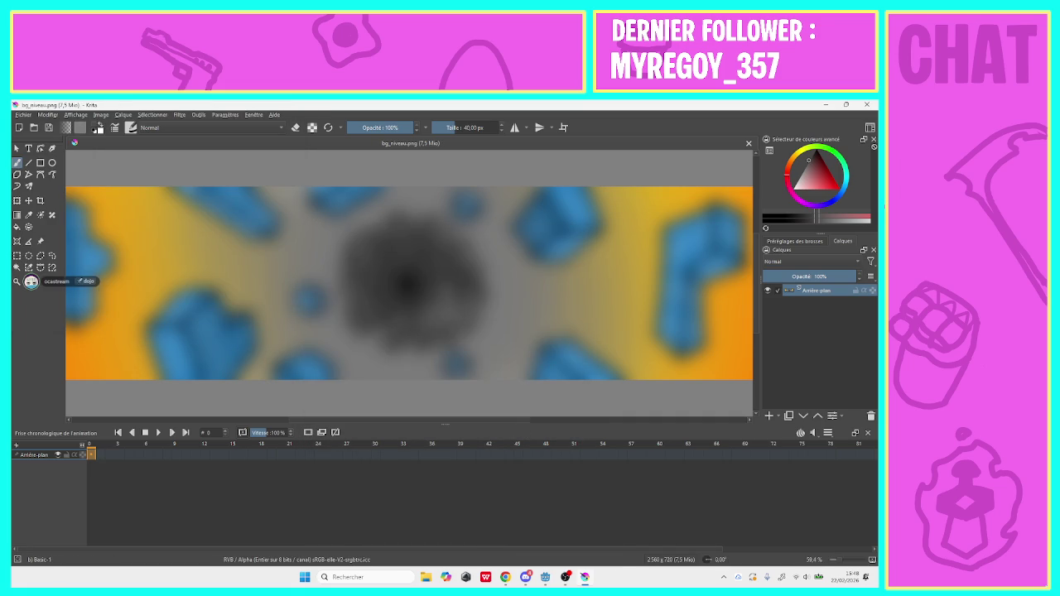
pyautogui.click(825, 105)
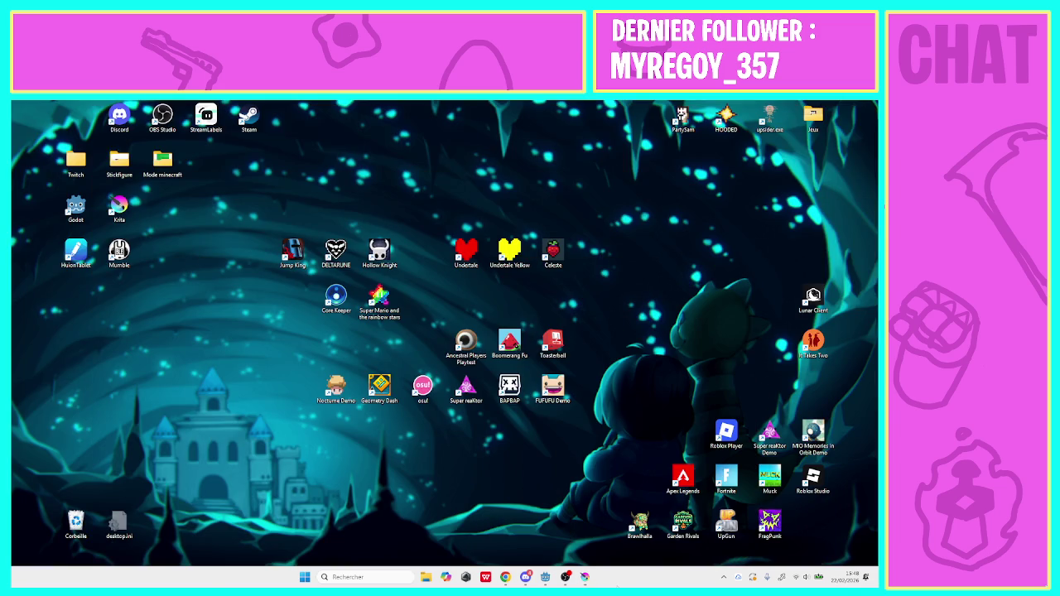
# Run the game from Godot, briefly test level 1, then pause and return to level selection
pyautogui.click(543, 578)
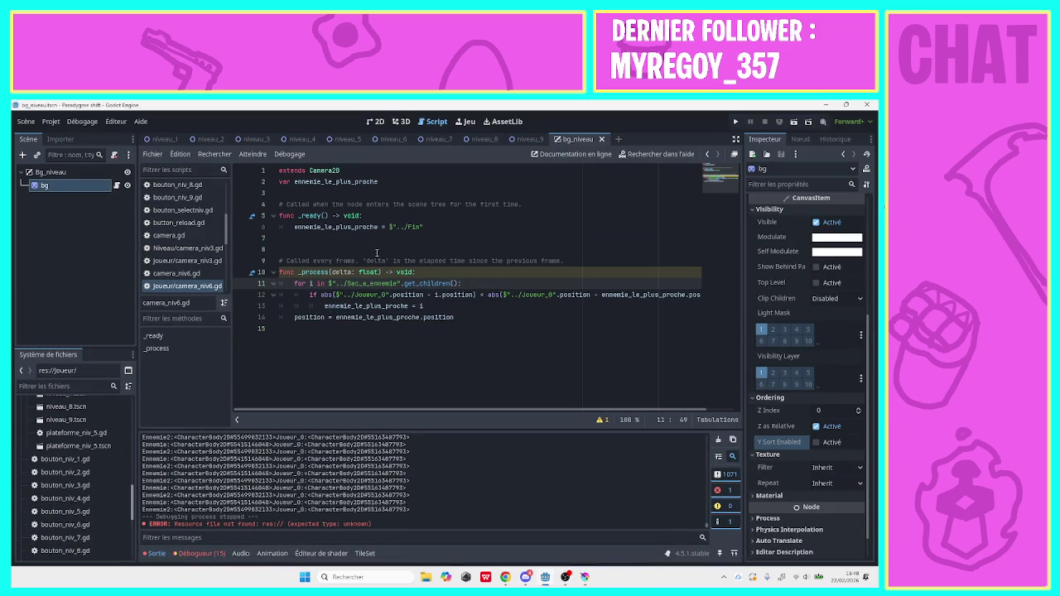
pyautogui.click(736, 121)
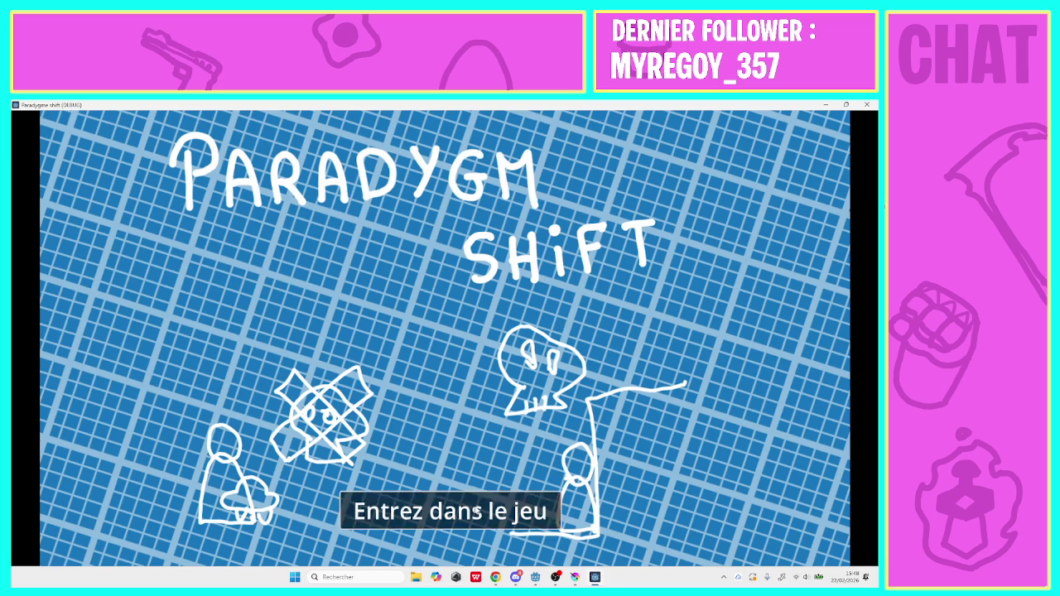
pyautogui.click(477, 511)
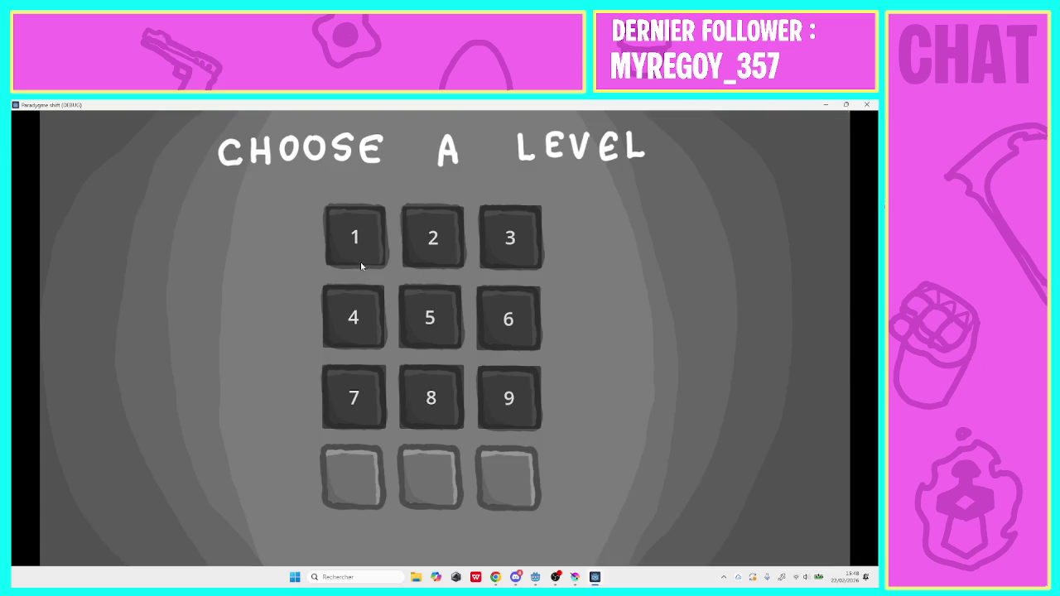
pyautogui.click(359, 248)
pyautogui.press('Right')
pyautogui.press('space')
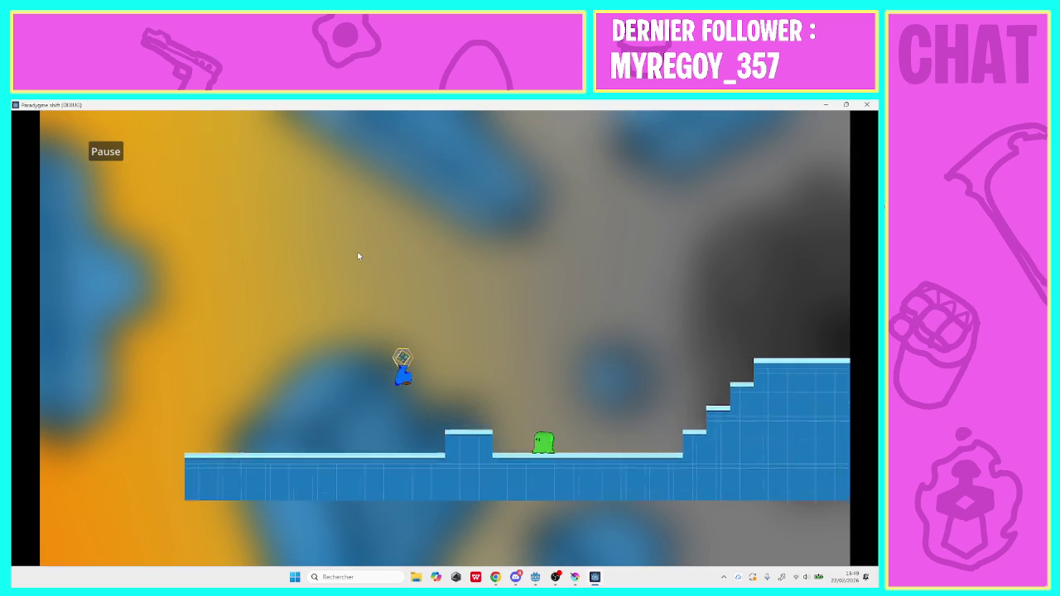
pyautogui.press('space')
pyautogui.press('space')
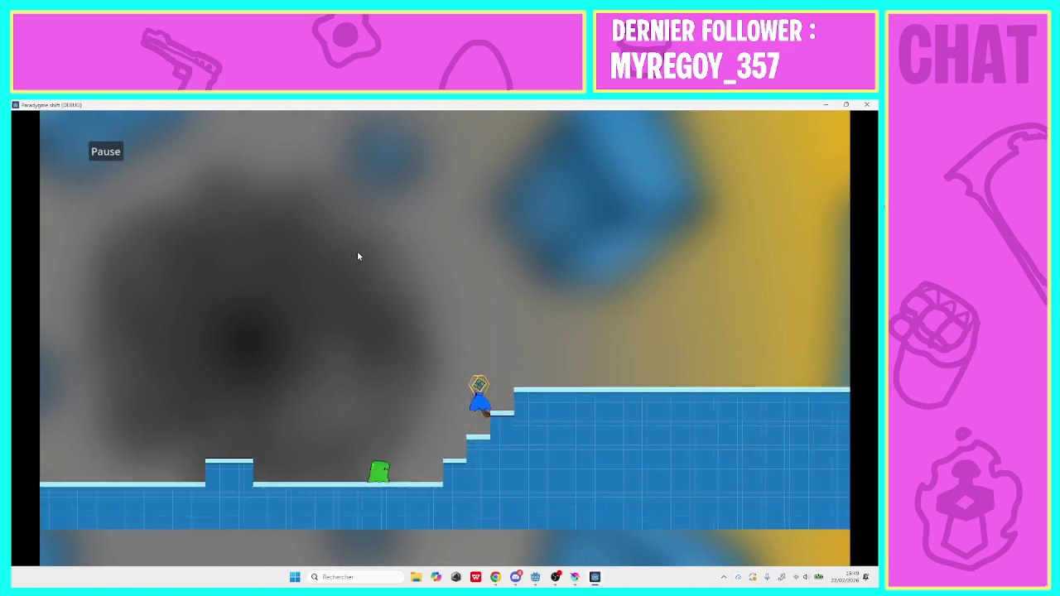
pyautogui.press('Right')
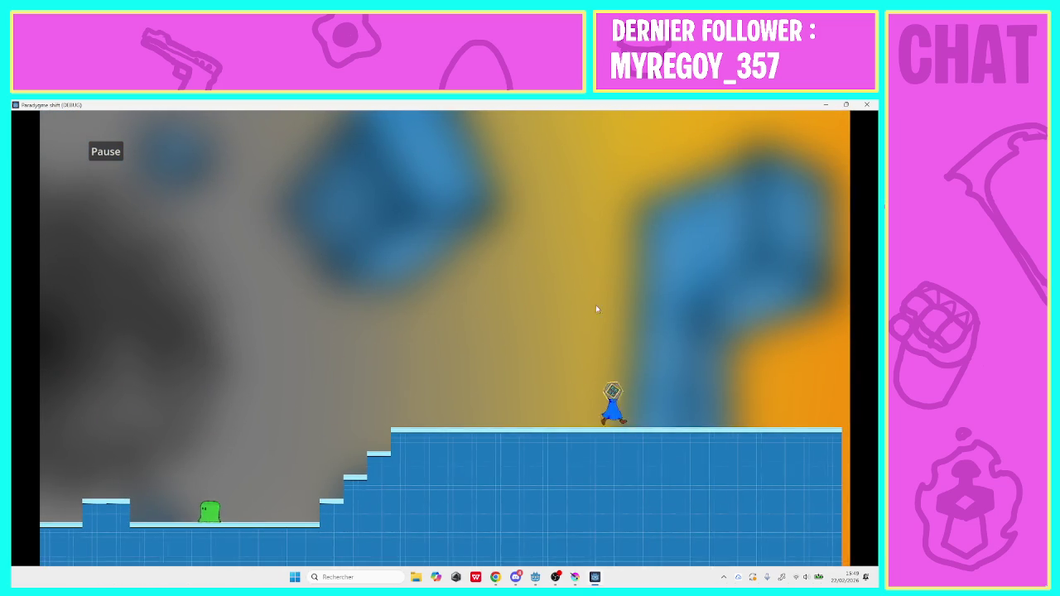
pyautogui.press('Left')
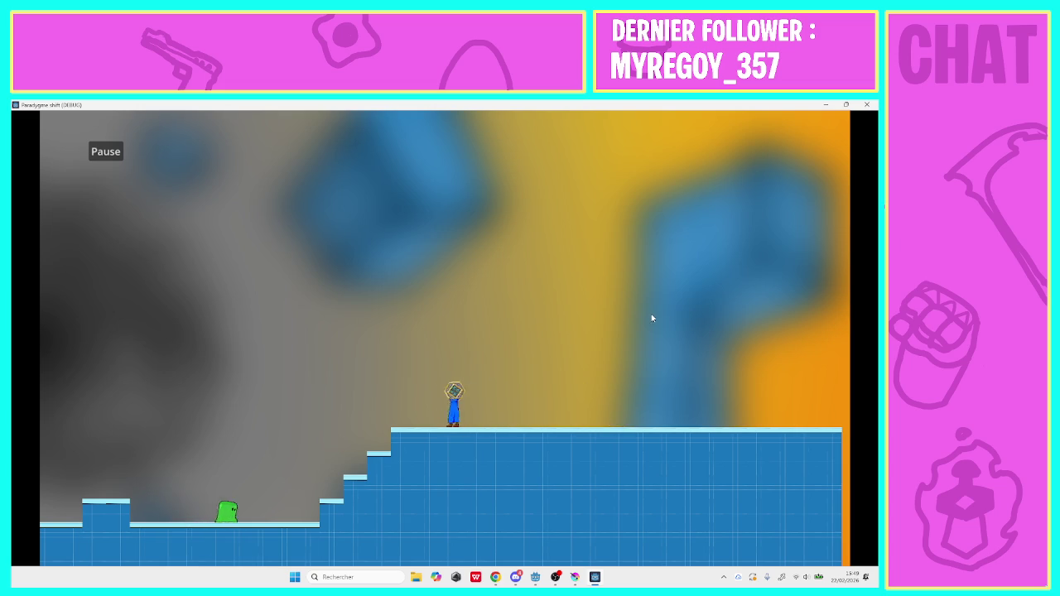
pyautogui.press('Right')
pyautogui.click(117, 150)
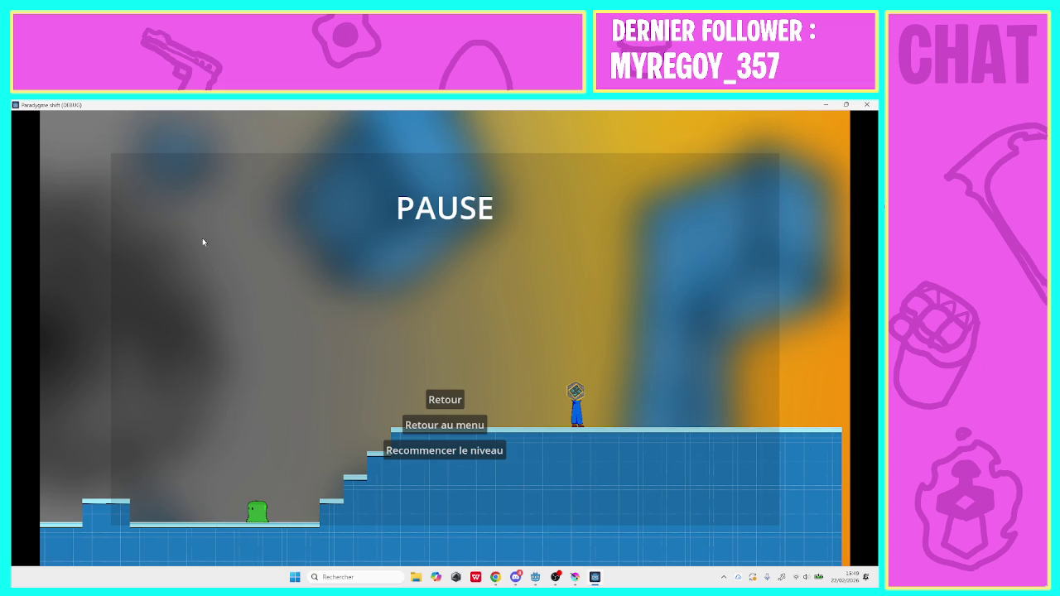
pyautogui.click(421, 431)
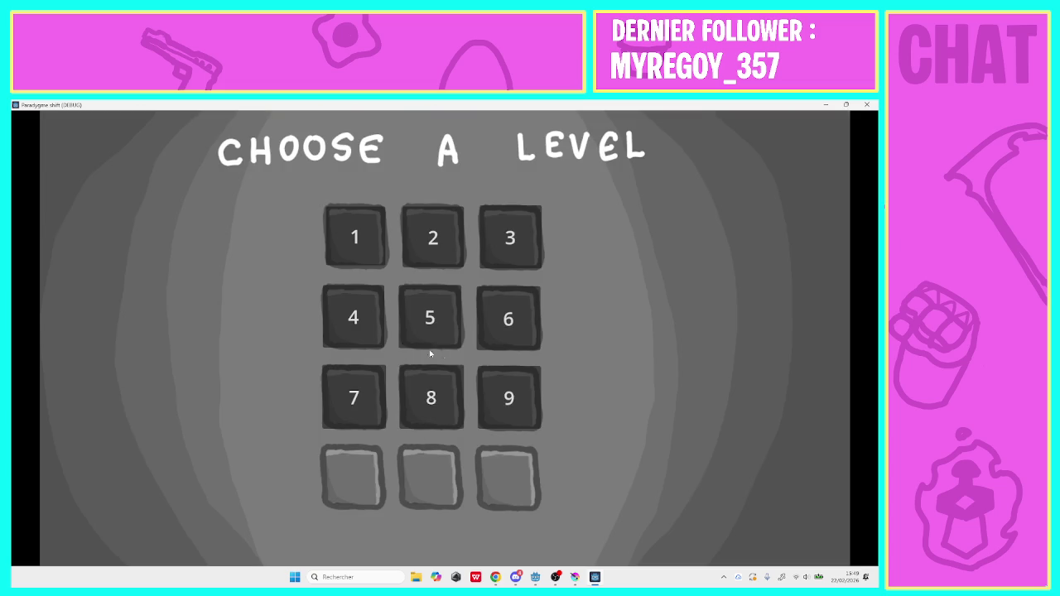
# Play level 4 through, jumping onto the pillar and reaching the far edge
pyautogui.click(374, 323)
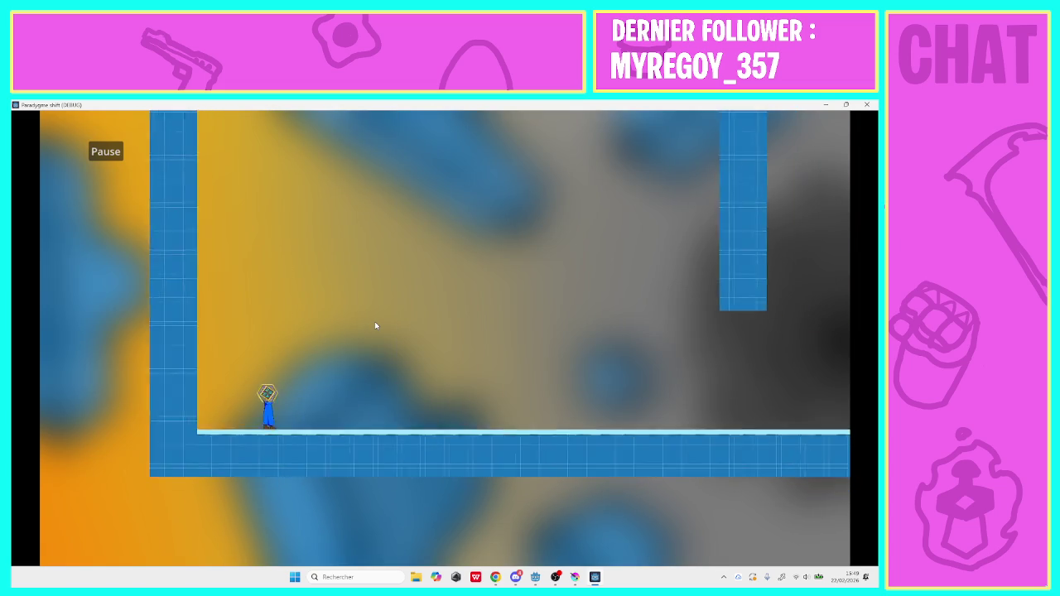
pyautogui.press('Right')
pyautogui.press('space')
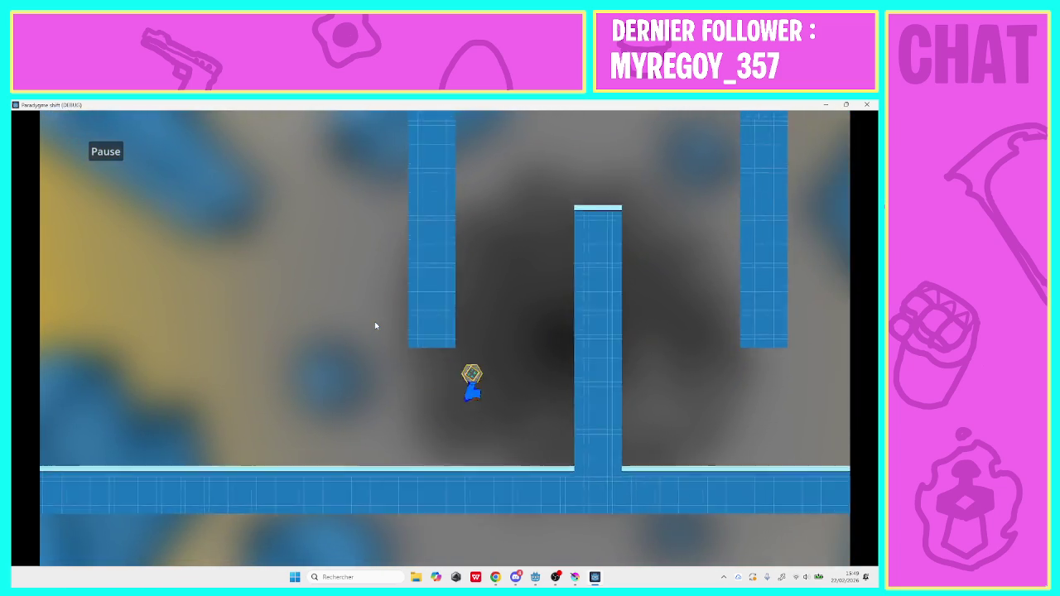
pyautogui.press('space')
pyautogui.press('space')
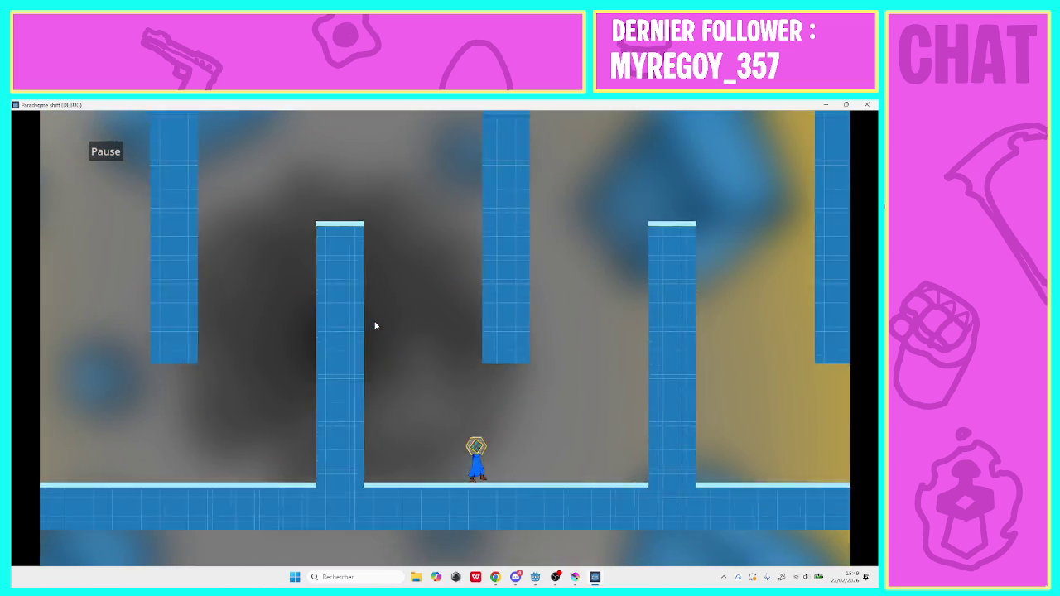
pyautogui.press('space')
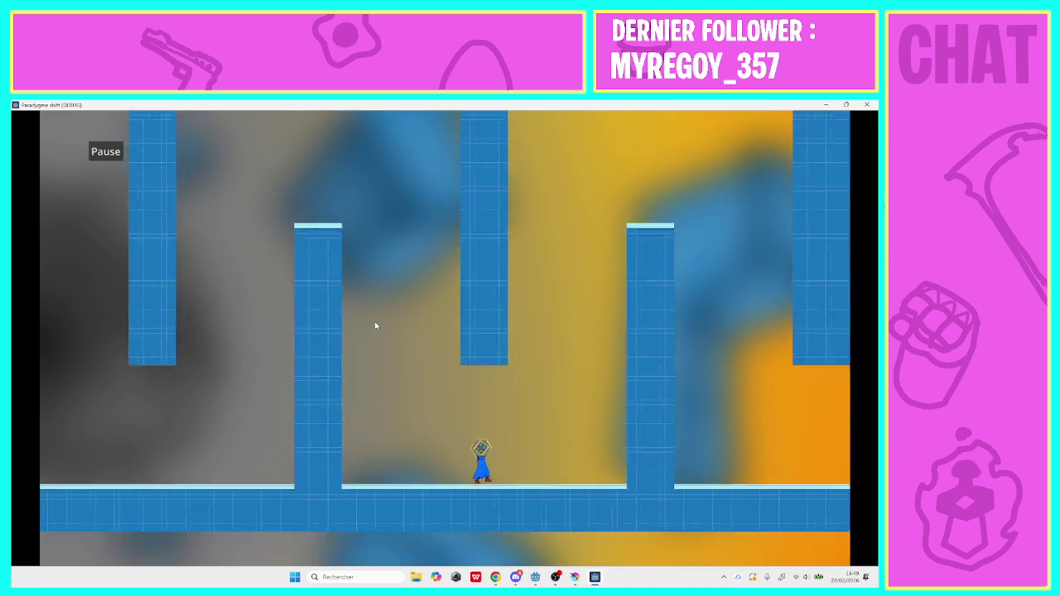
pyautogui.press('space')
pyautogui.press('space')
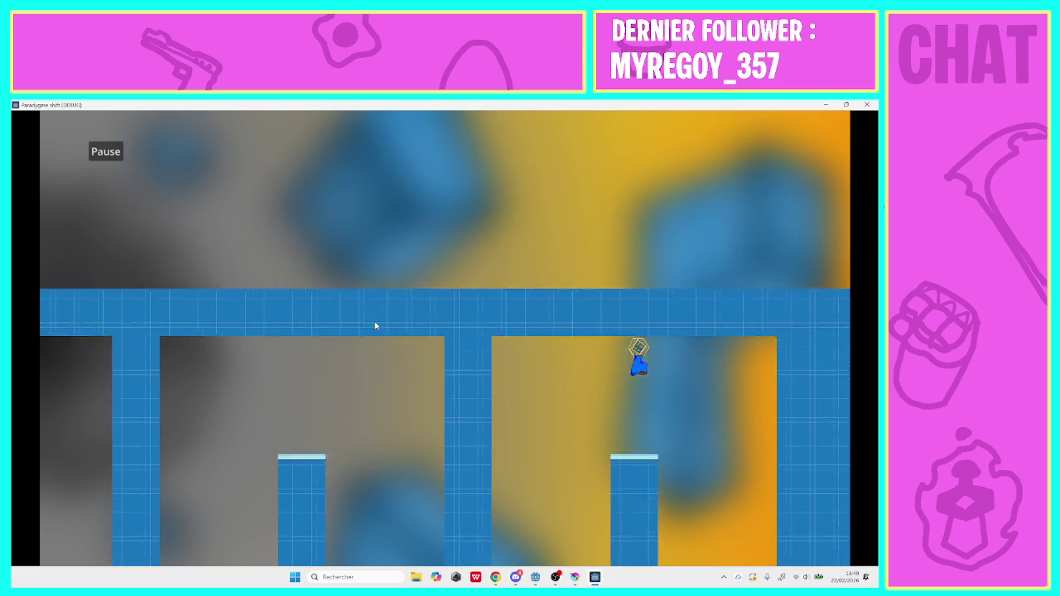
pyautogui.press('space')
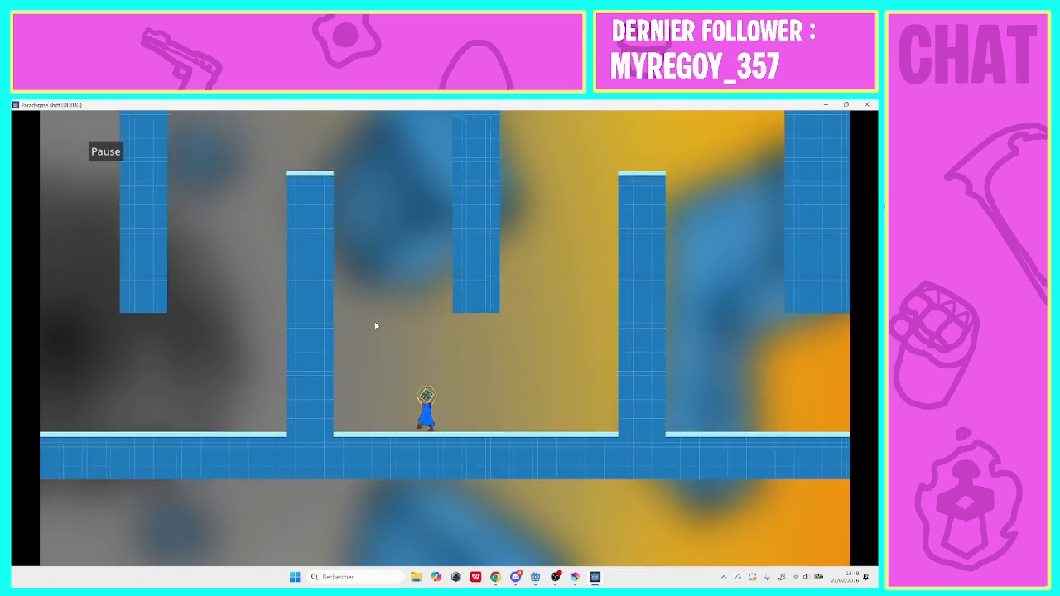
pyautogui.press('space')
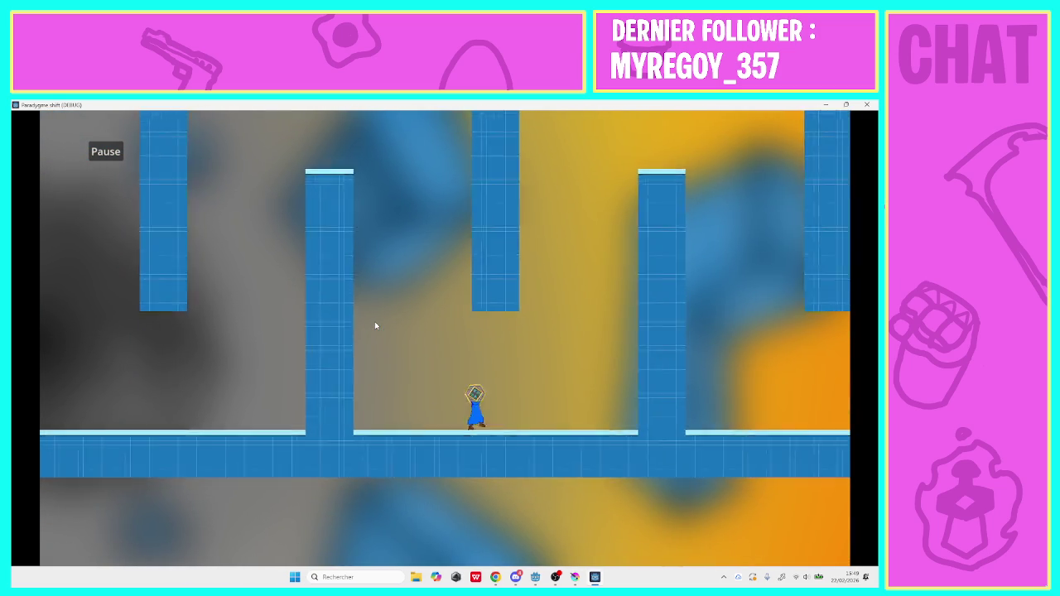
pyautogui.press('space')
pyautogui.press('space')
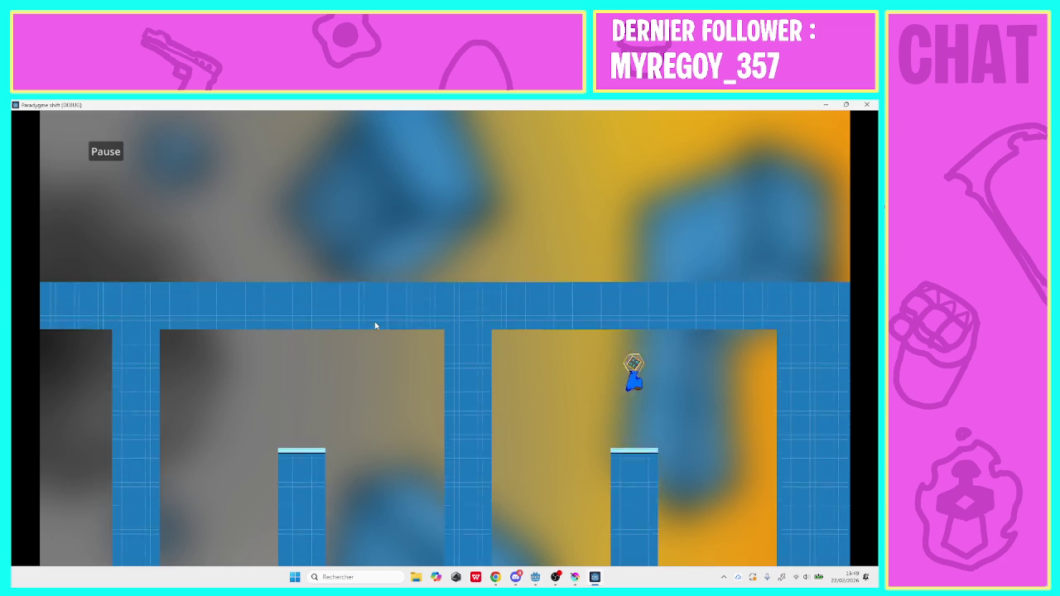
pyautogui.press('Right')
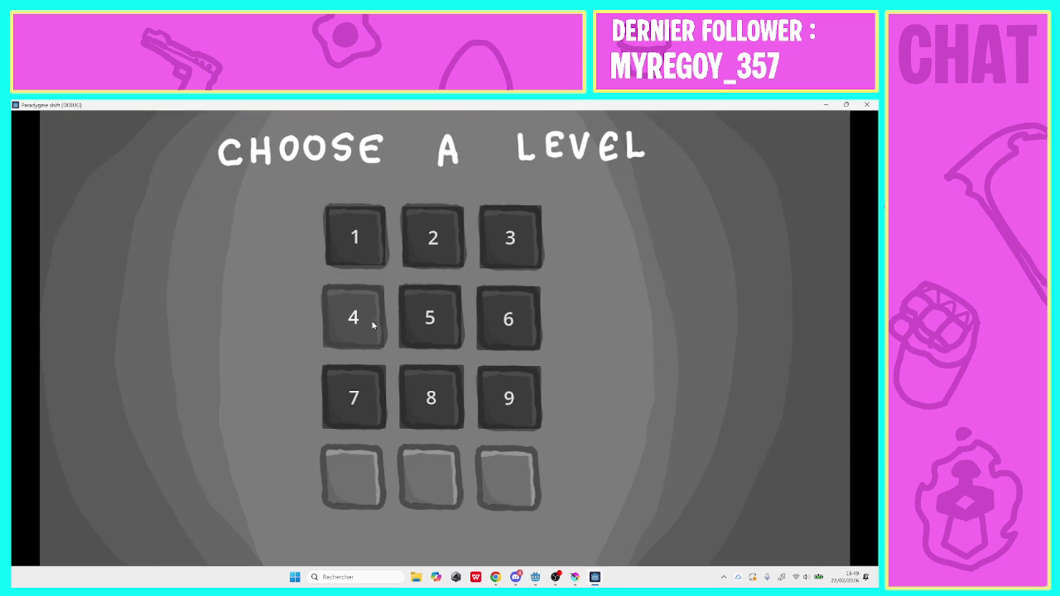
# Close the game, open game_manager.gd with progression set to 1, and relaunch the project
pyautogui.click(866, 105)
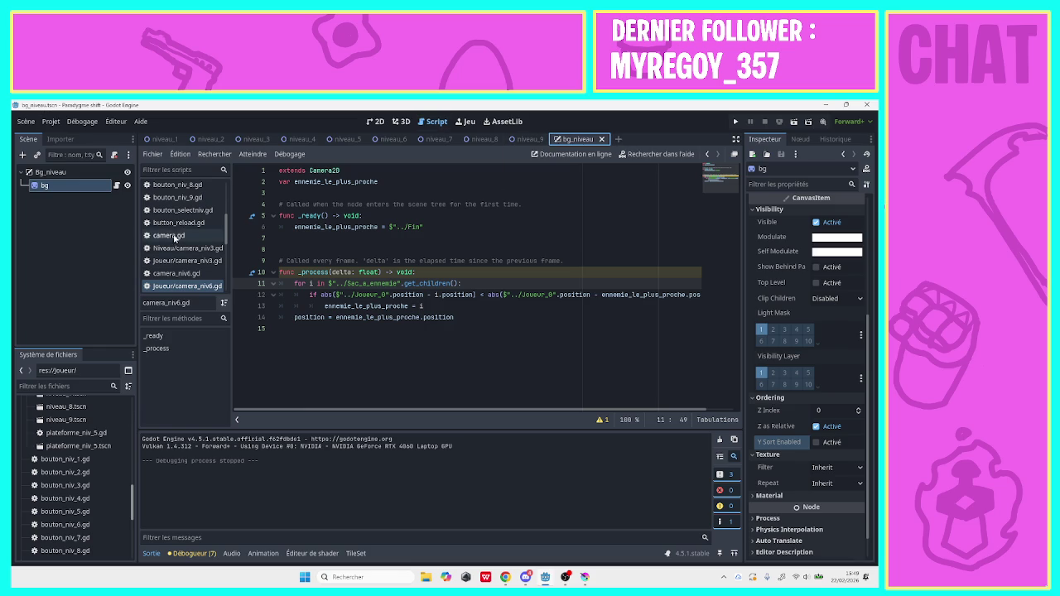
pyautogui.moveTo(225, 238); pyautogui.dragTo(223, 176)
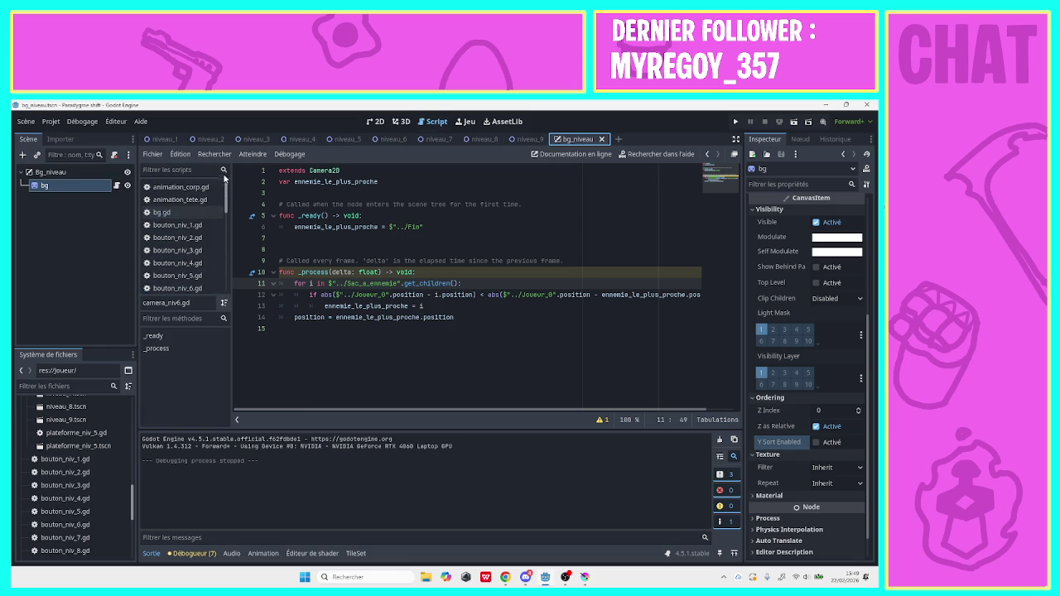
pyautogui.moveTo(228, 225); pyautogui.dragTo(227, 257)
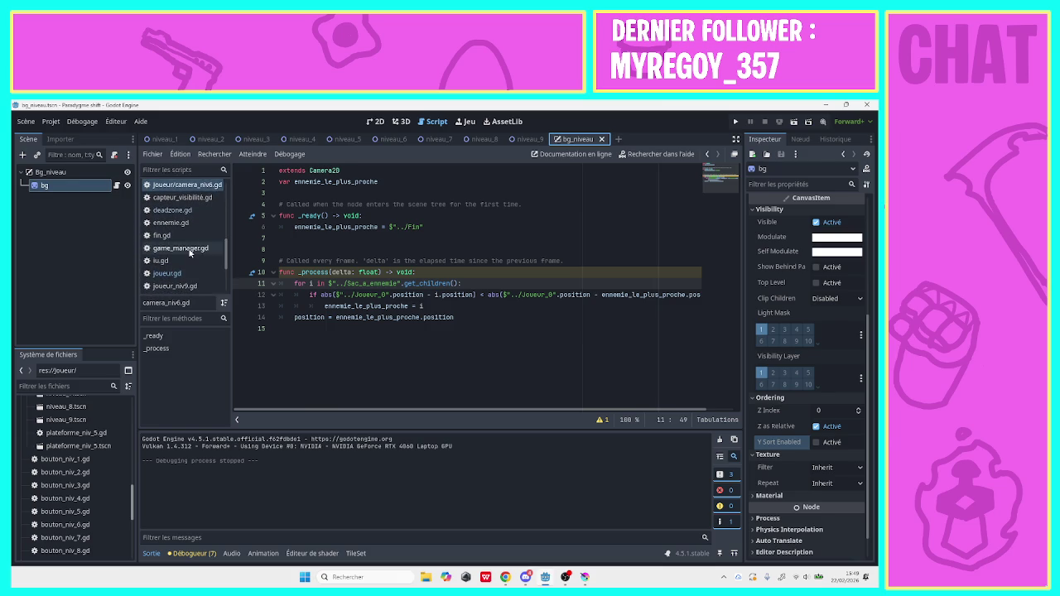
pyautogui.click(190, 250)
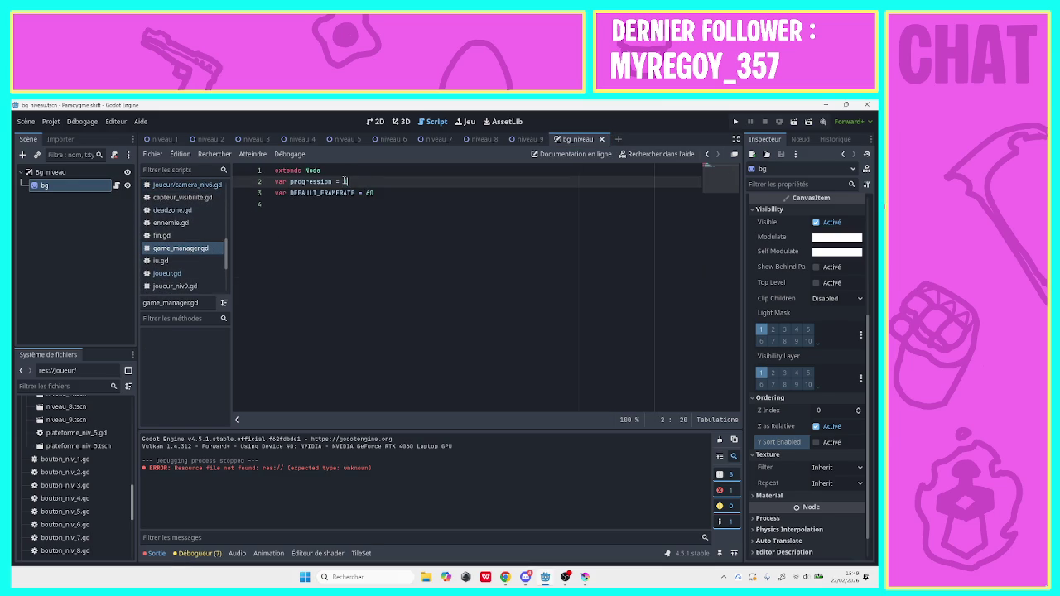
pyautogui.click(478, 222)
pyautogui.click(736, 122)
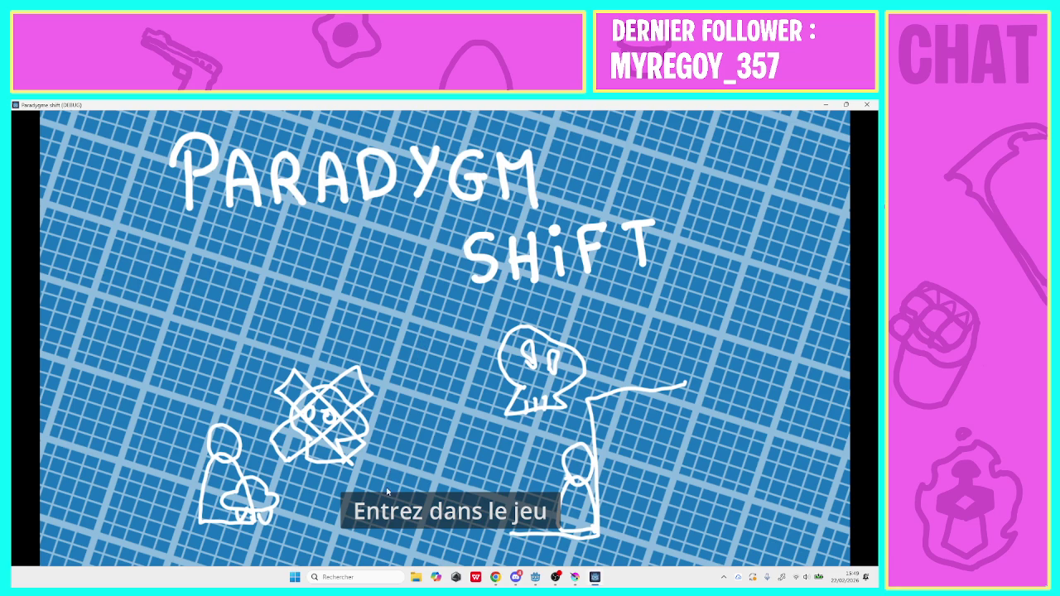
# Enter the game and run level 1 up the stairs to its exit, unlocking level 2
pyautogui.click(385, 506)
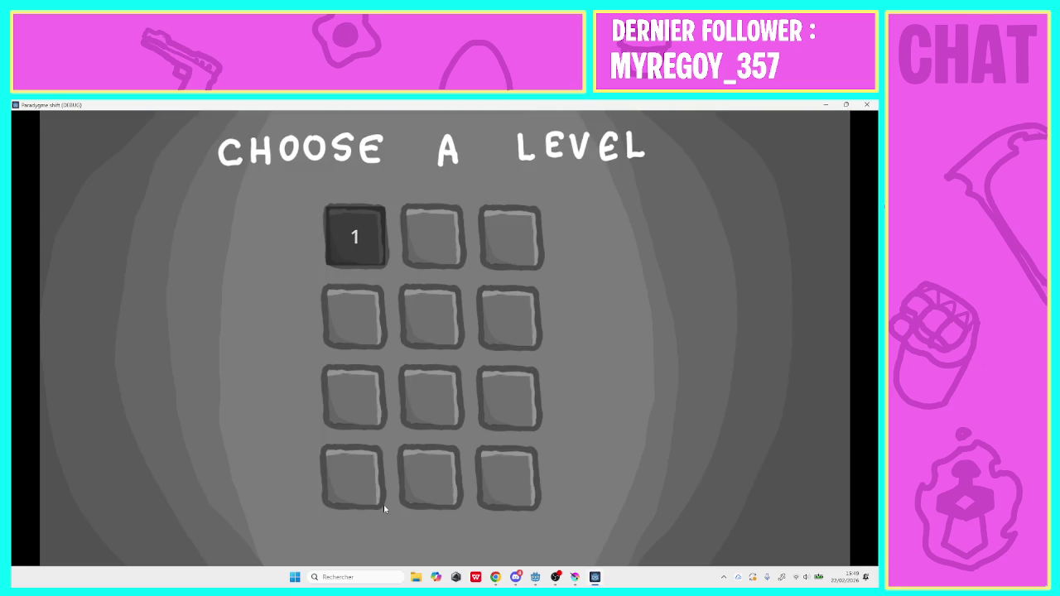
pyautogui.click(356, 262)
pyautogui.press('Right')
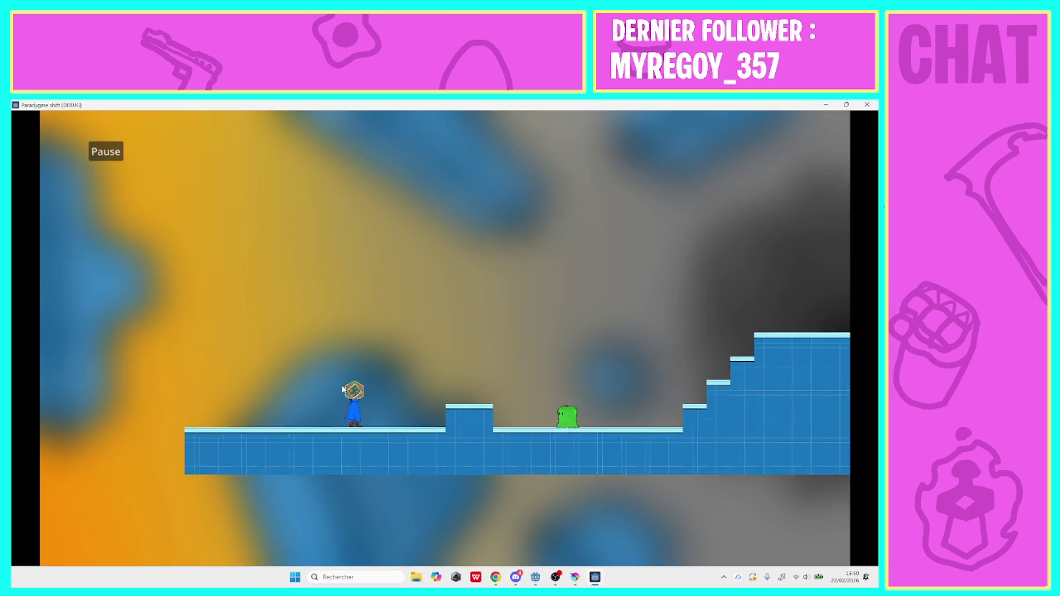
pyautogui.press('Right')
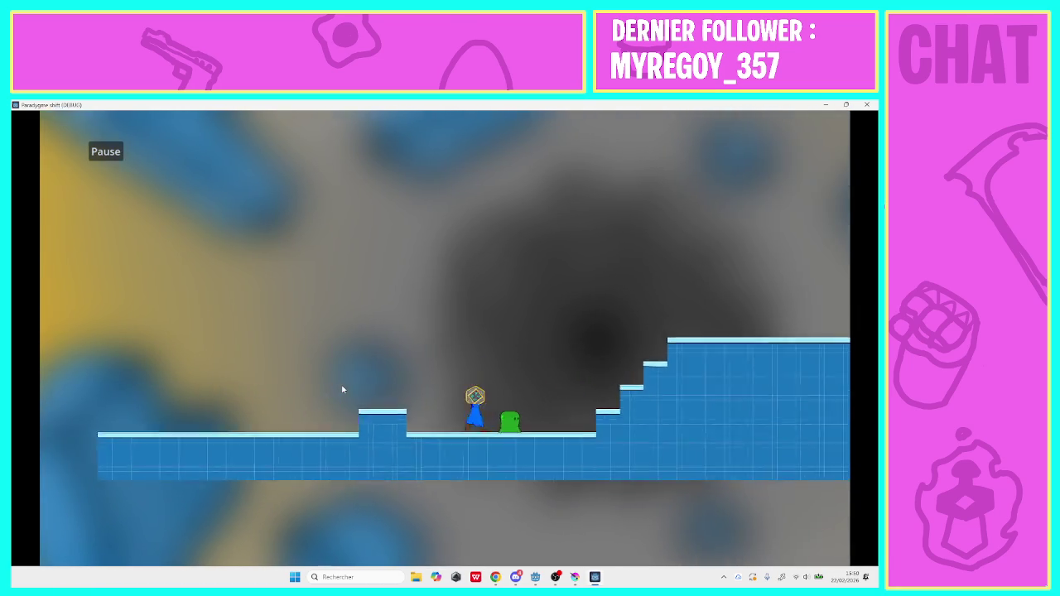
pyautogui.press('Right')
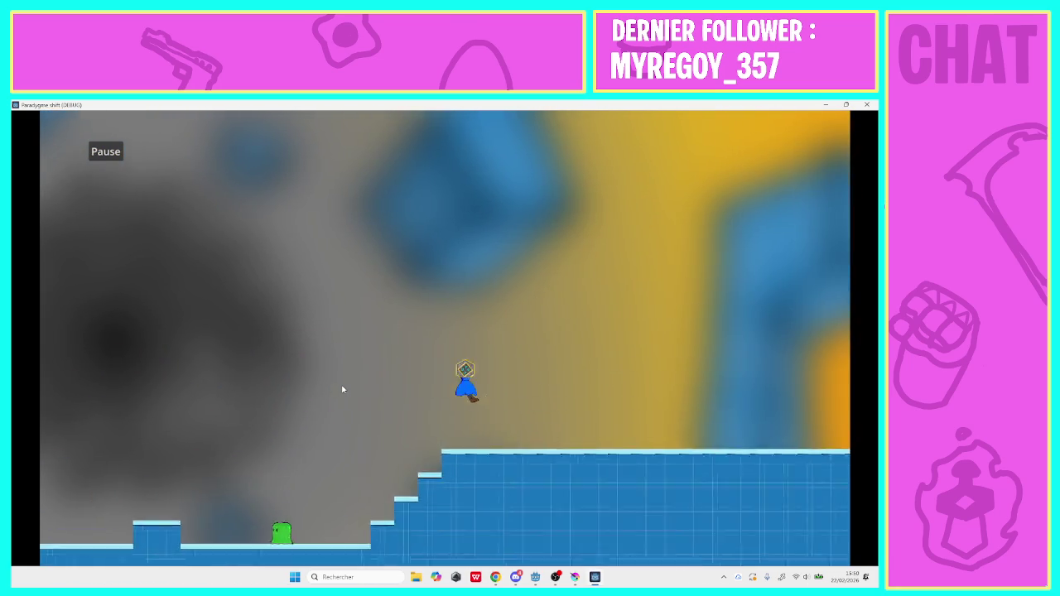
pyautogui.press('Right')
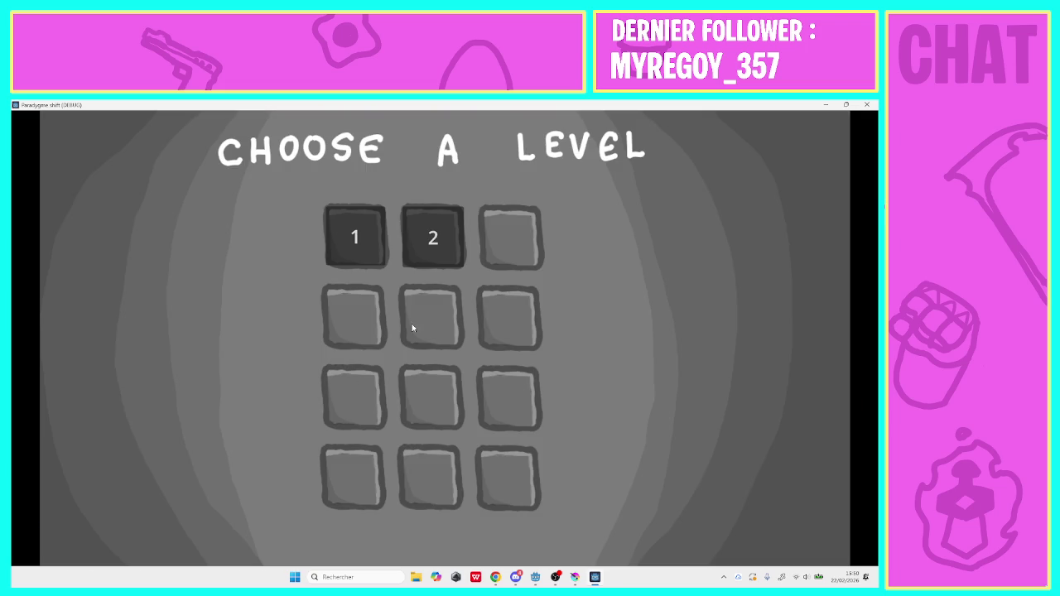
# Play level 2 to the end, running right and jumping over the green enemies
pyautogui.click(458, 247)
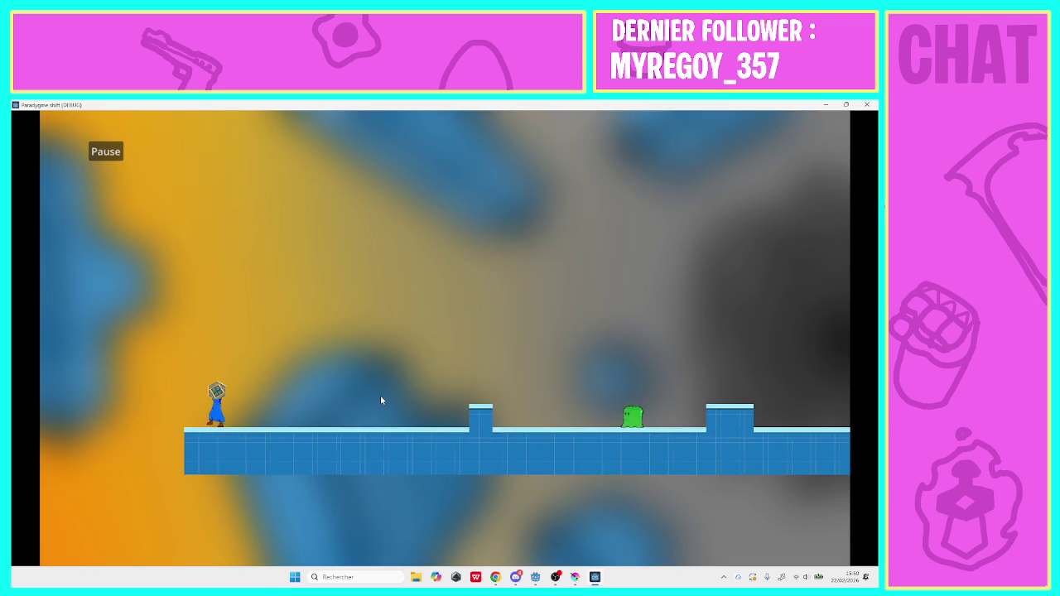
pyautogui.press('Left')
pyautogui.press('Right')
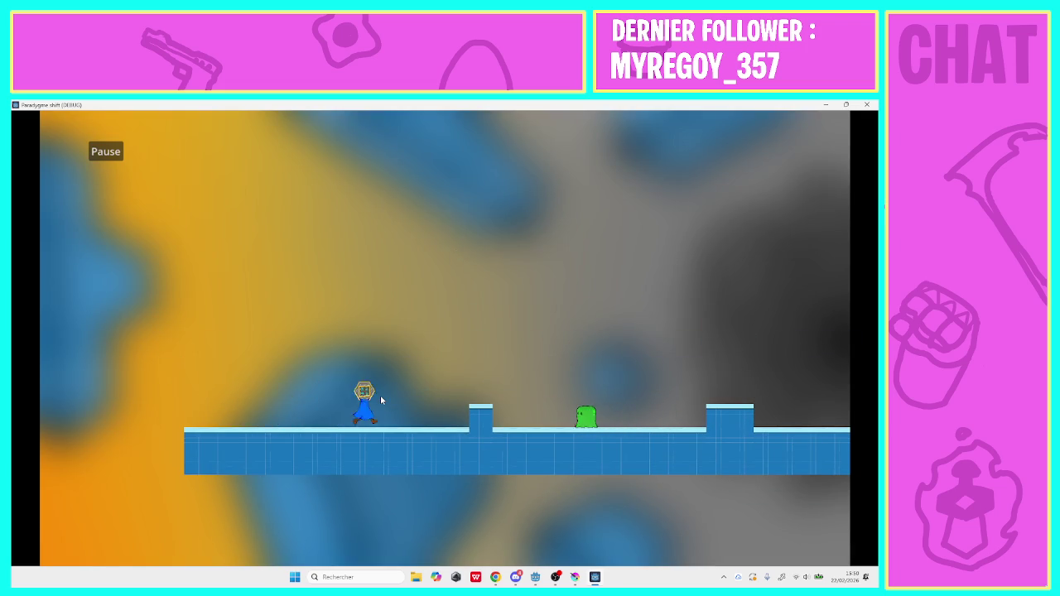
pyautogui.press('space')
pyautogui.press('Right')
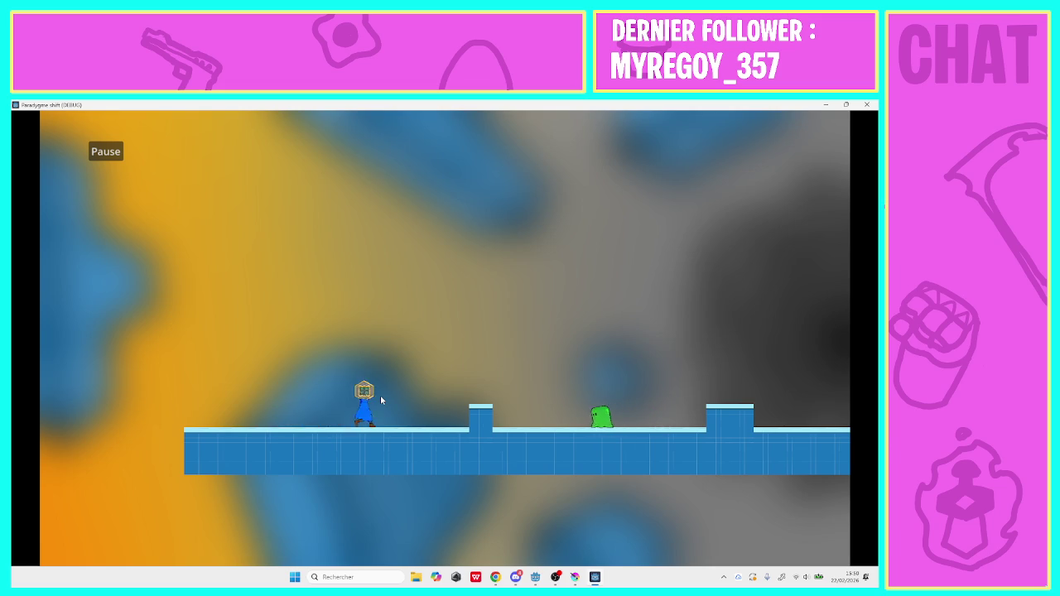
pyautogui.press('space')
pyautogui.press('Right')
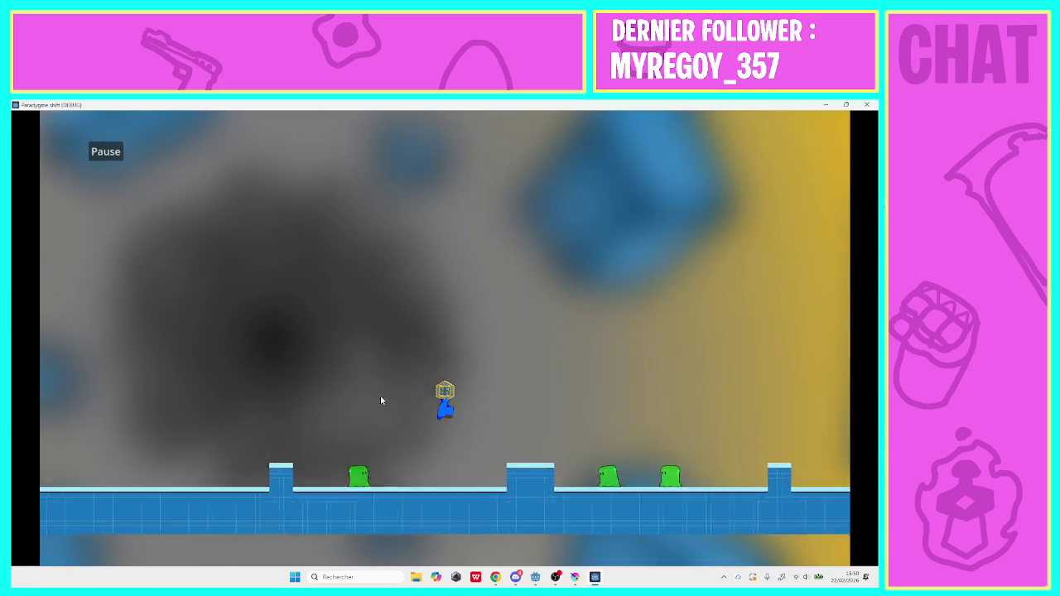
pyautogui.press('Right')
pyautogui.press('space')
pyautogui.press('space')
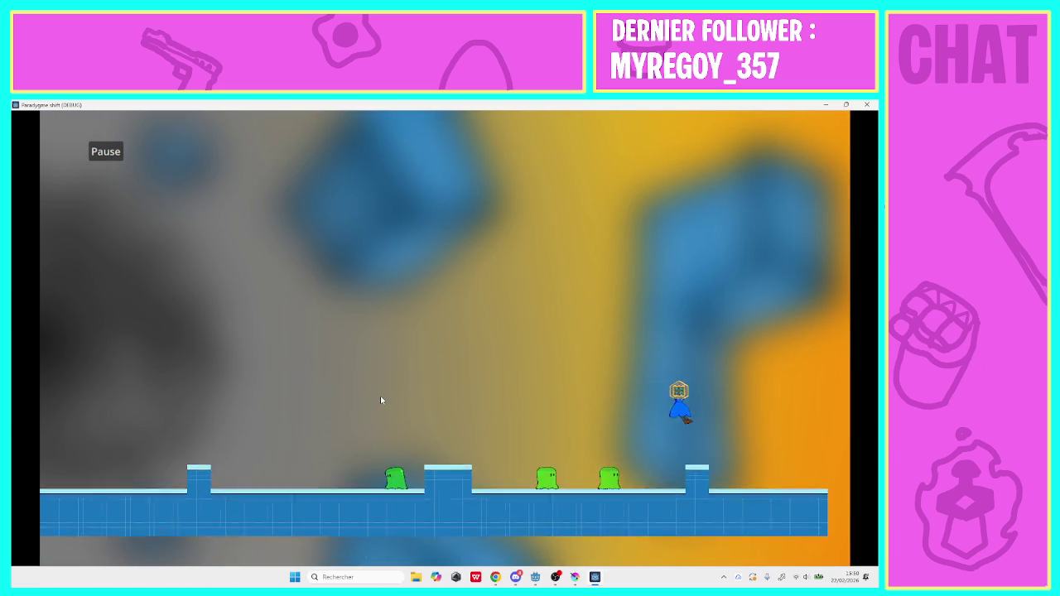
pyautogui.press('Right')
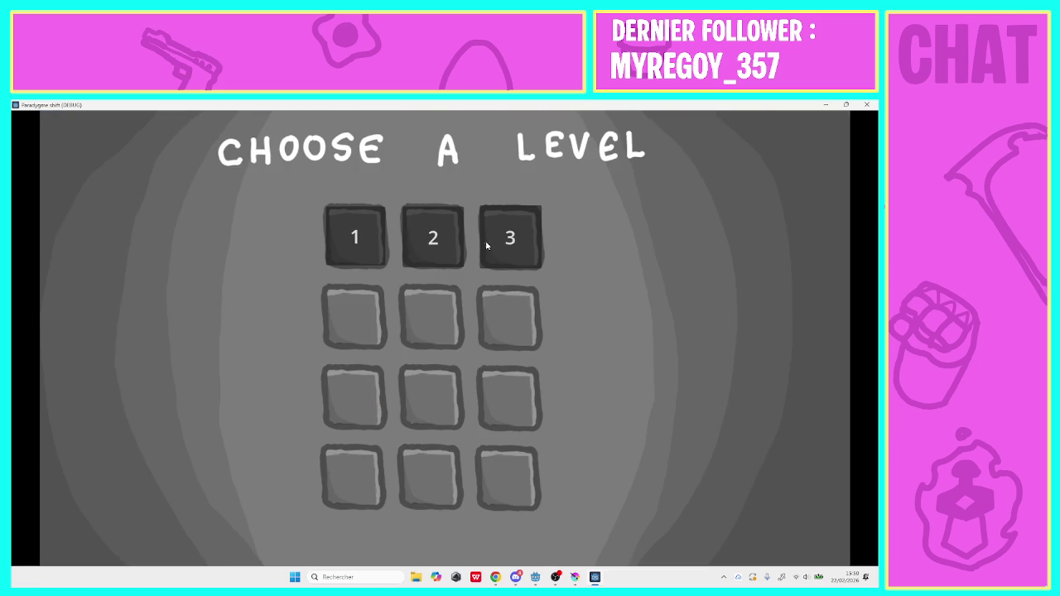
# Start level 3 and jump left repeatedly onto the lower platform near the stairs
pyautogui.click(486, 245)
pyautogui.press('Left')
pyautogui.press('space')
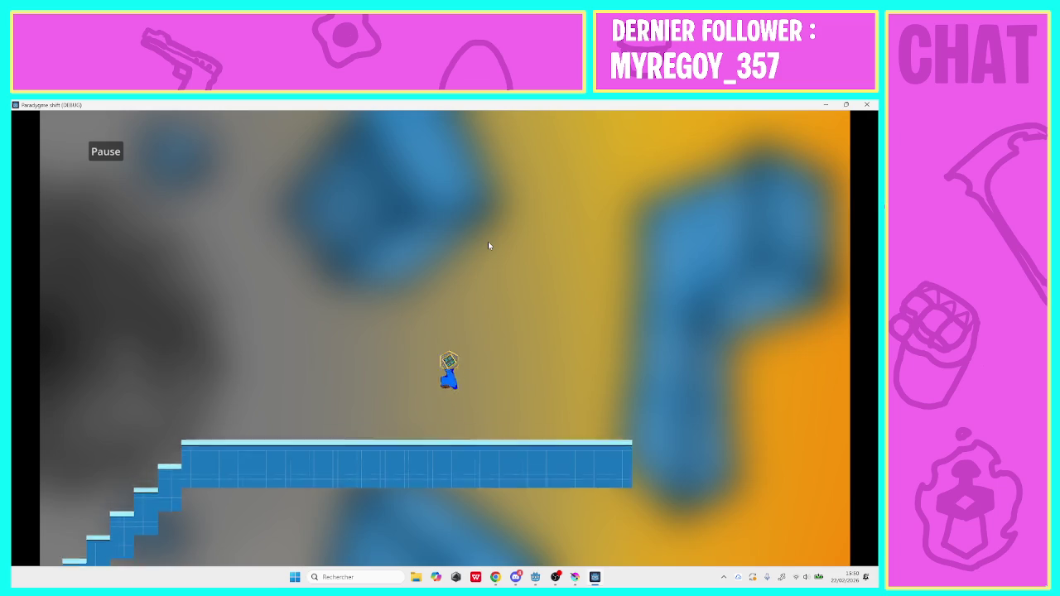
pyautogui.press('Left')
pyautogui.press('space')
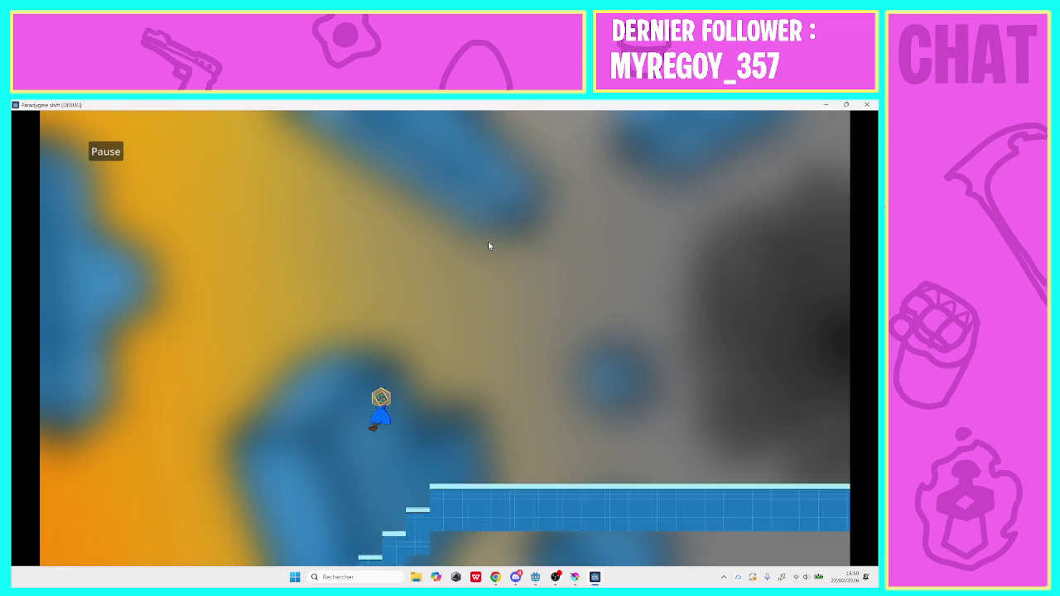
pyautogui.press('Left')
pyautogui.press('space')
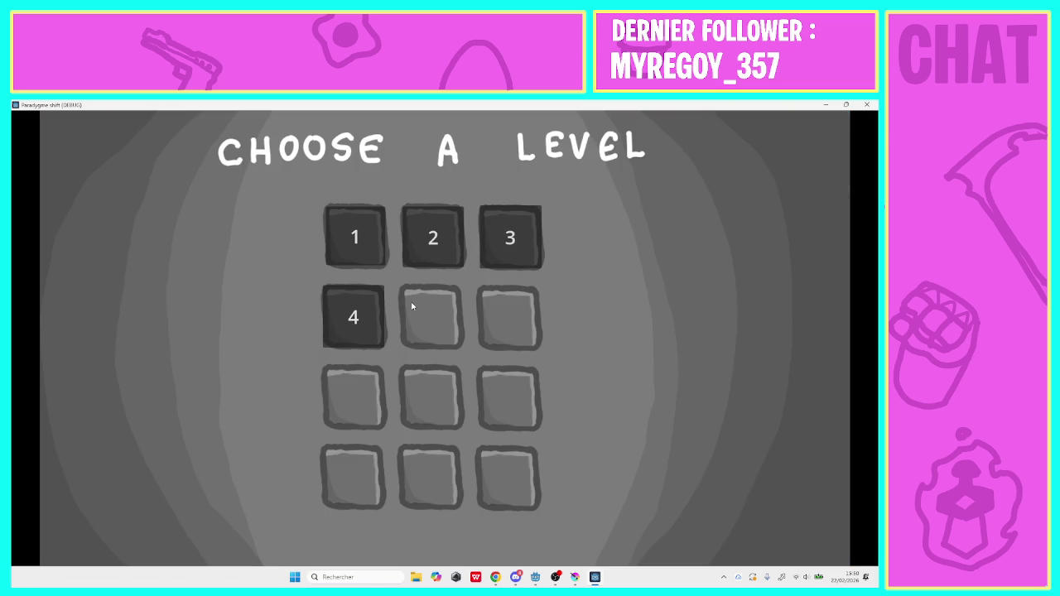
# Start level 4 and run right, jumping from pillar top to pillar top
pyautogui.click(365, 314)
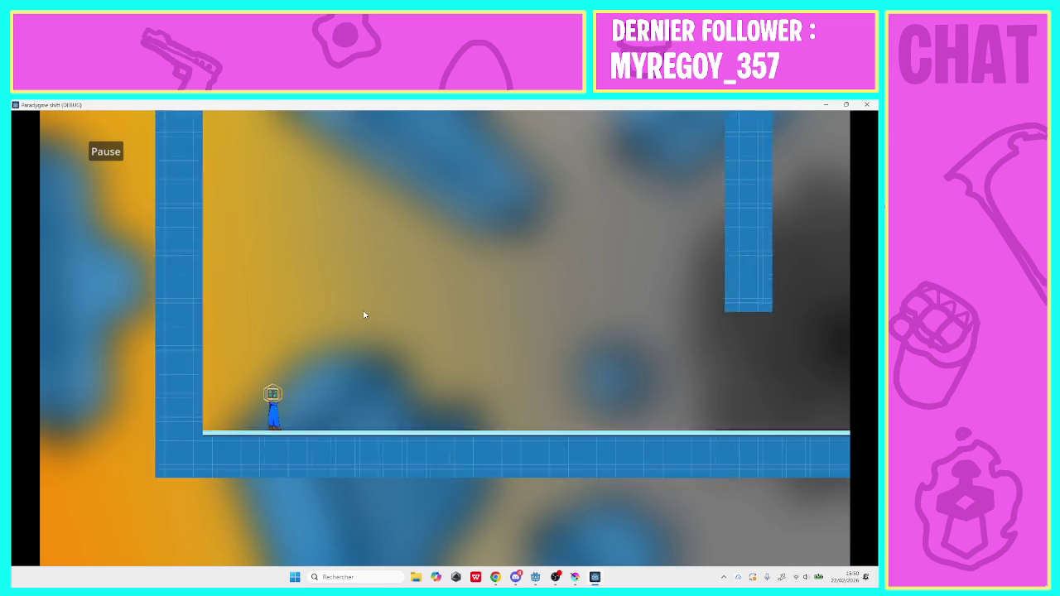
pyautogui.press('Right')
pyautogui.press('Right')
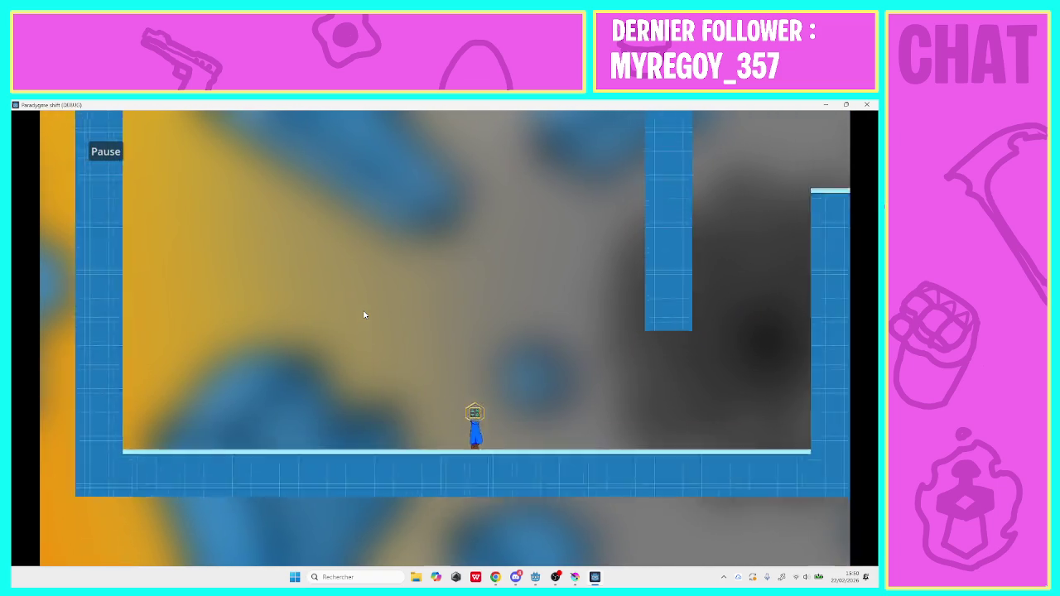
pyautogui.press('Right')
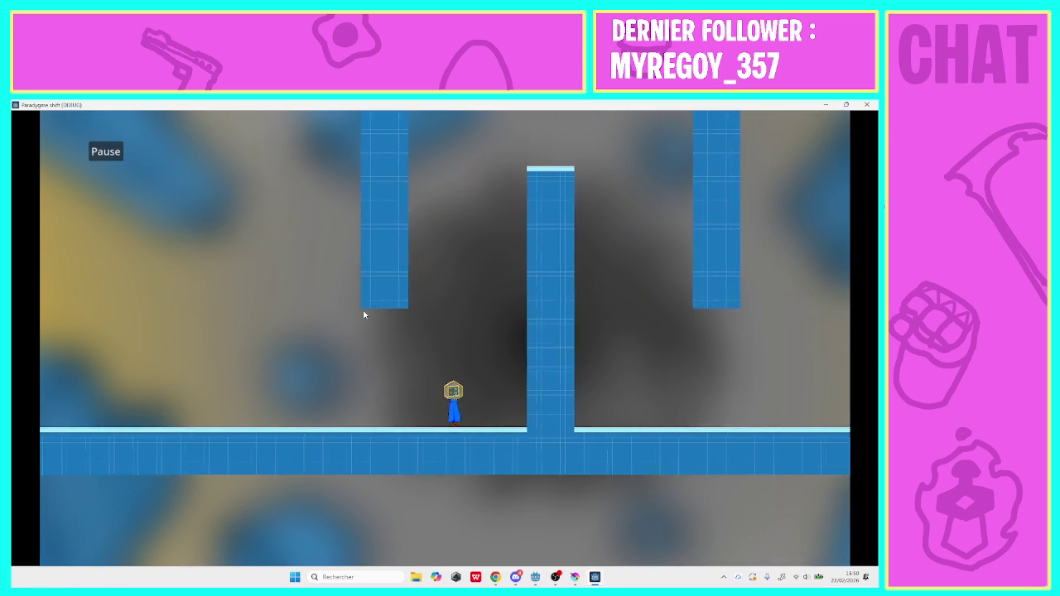
pyautogui.press('Left')
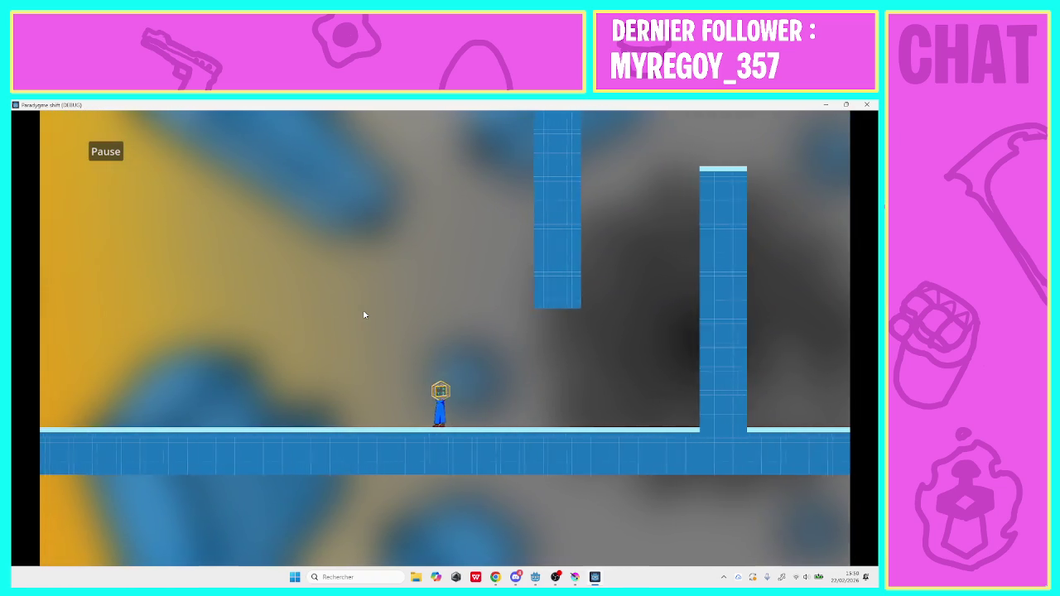
pyautogui.press('Right')
pyautogui.press('Right')
pyautogui.press('space')
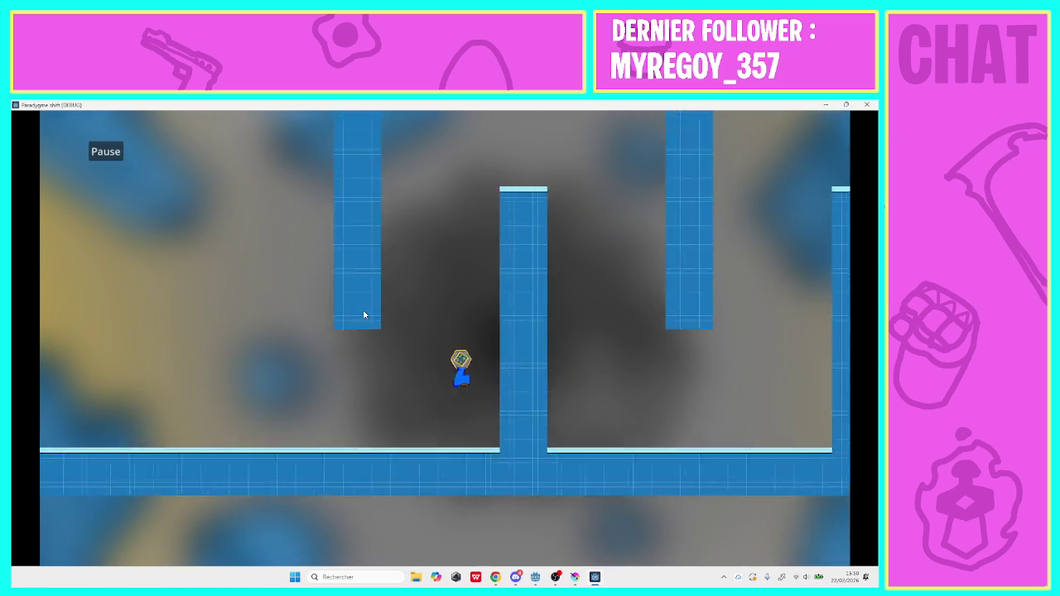
pyautogui.press('Right')
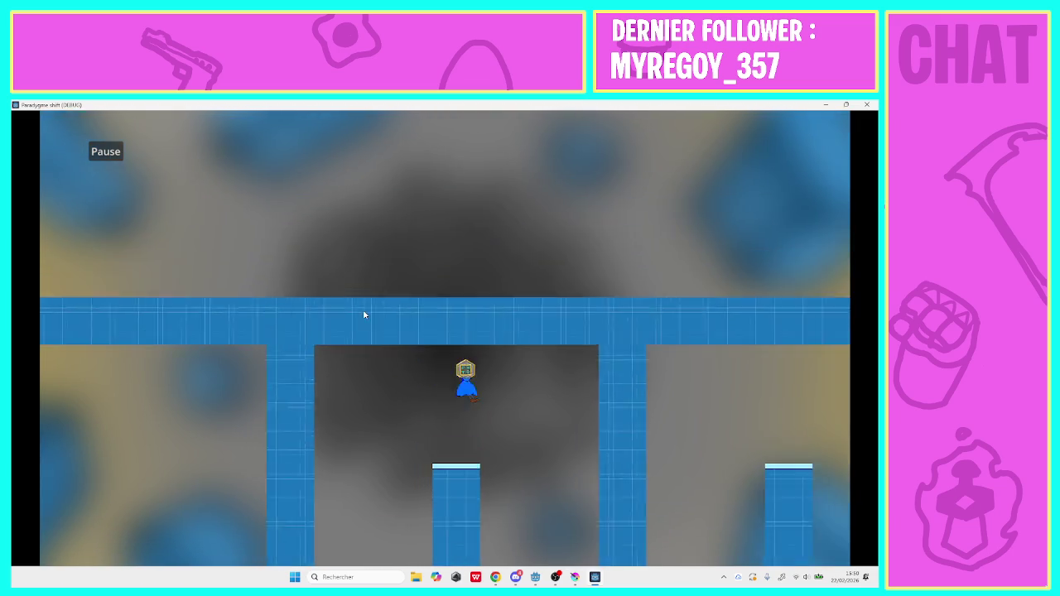
pyautogui.press('Right')
pyautogui.press('space')
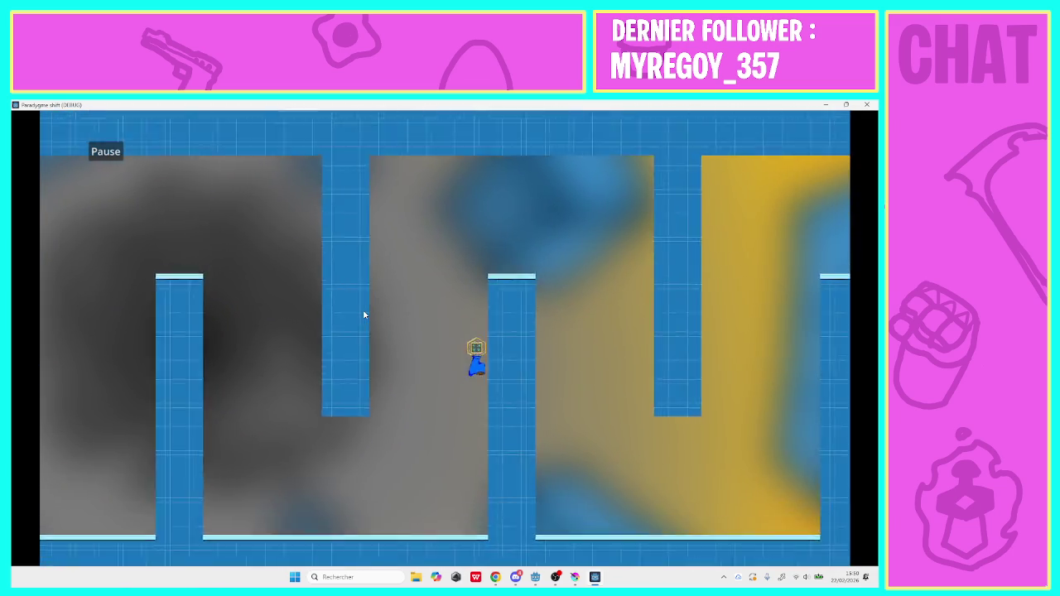
pyautogui.press('Right')
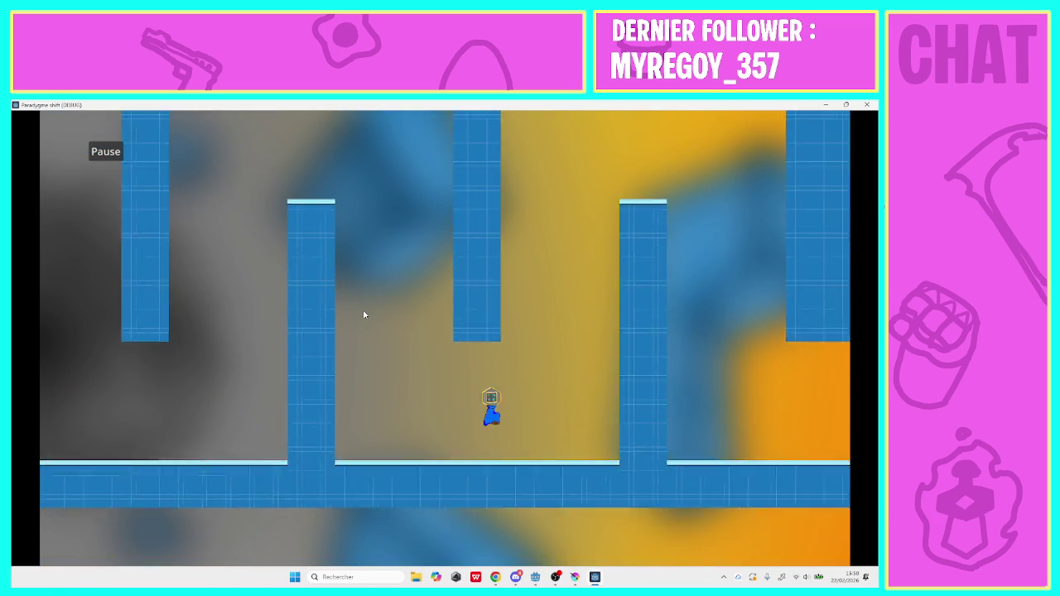
pyautogui.press('space')
pyautogui.press('Right')
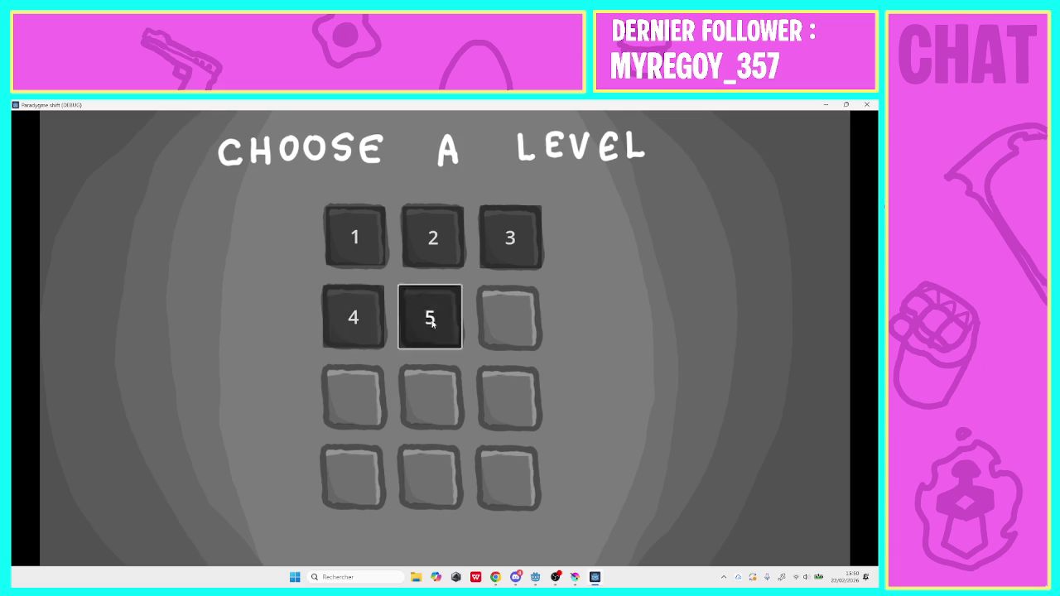
# Start level 5 and climb the pink checkered steps onto the upper platform
pyautogui.click(431, 319)
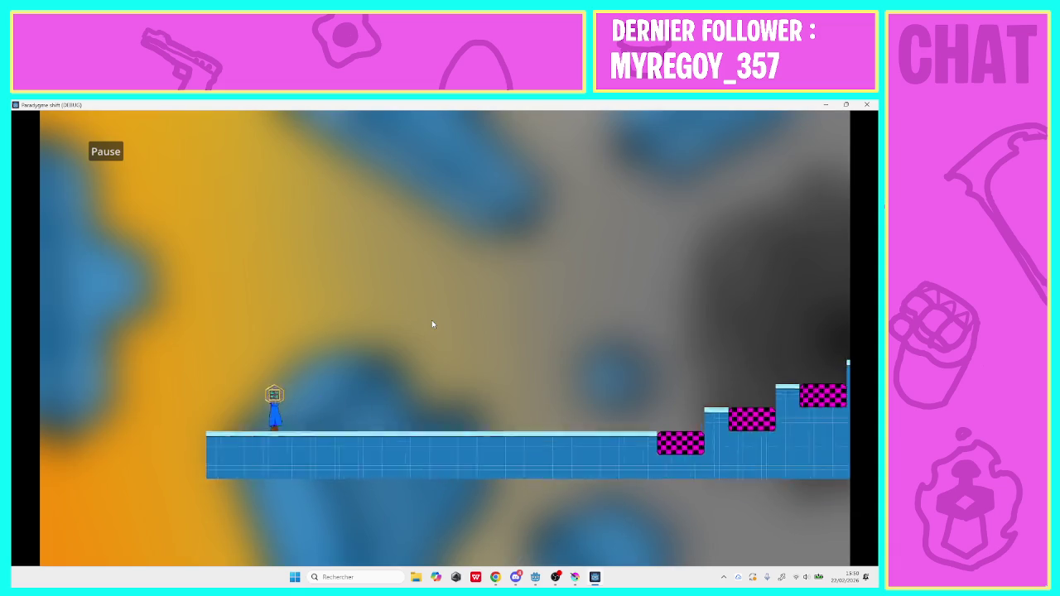
pyautogui.press('Right')
pyautogui.press('Right')
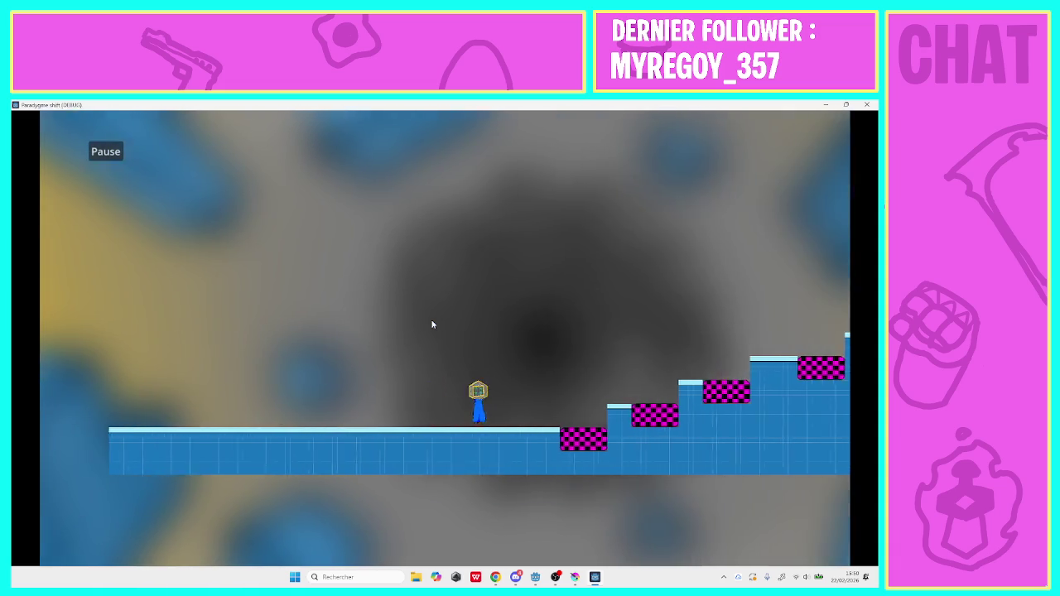
pyautogui.press('space')
pyautogui.press('Right')
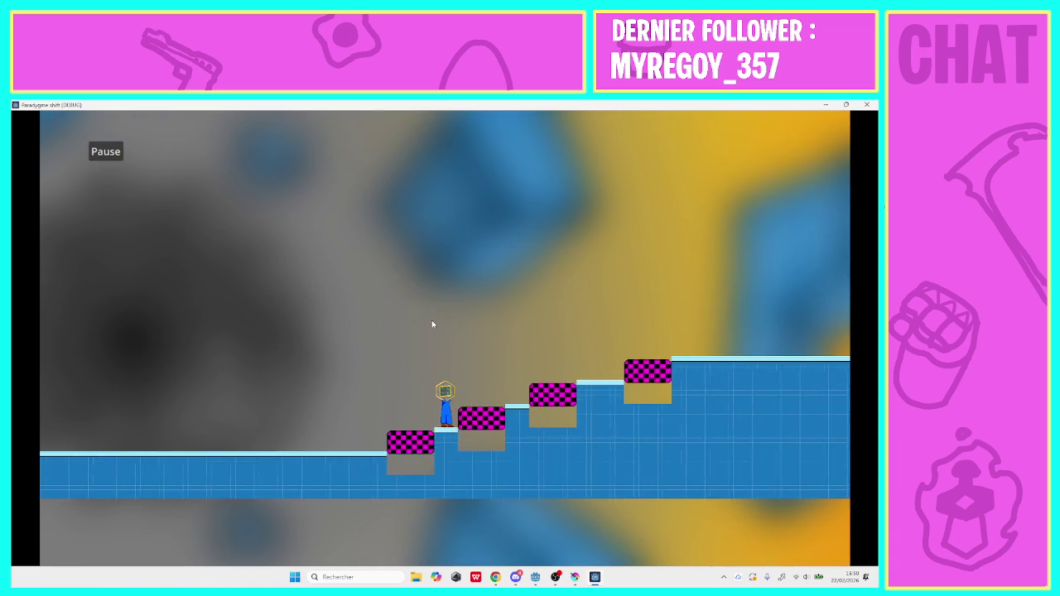
pyautogui.press('Right')
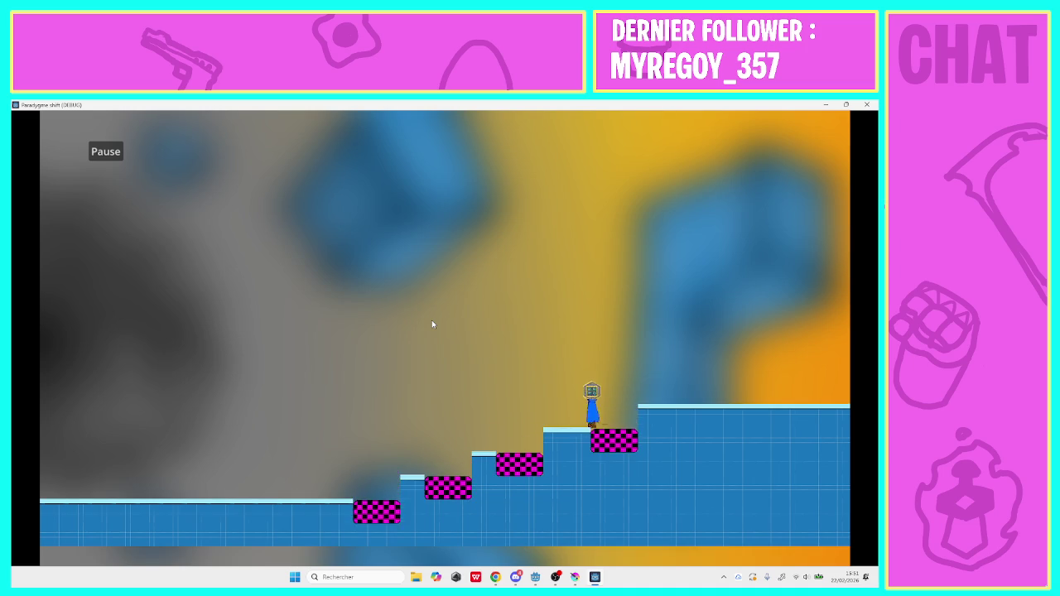
pyautogui.press('Right')
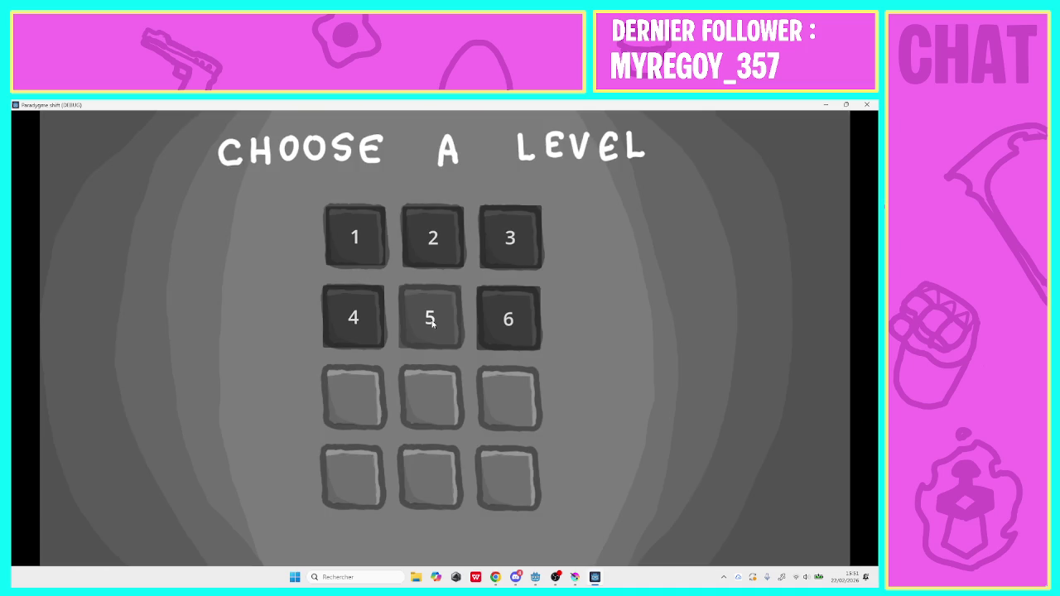
# Start level 6 and work right past the small raised platform toward the staircase
pyautogui.click(500, 324)
pyautogui.press('Right')
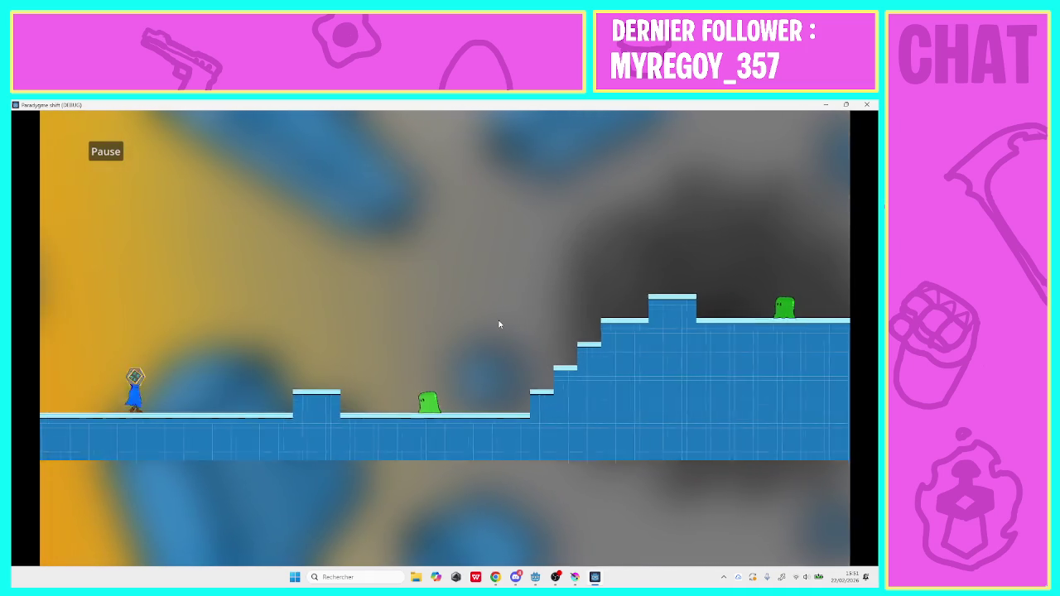
pyautogui.press('space')
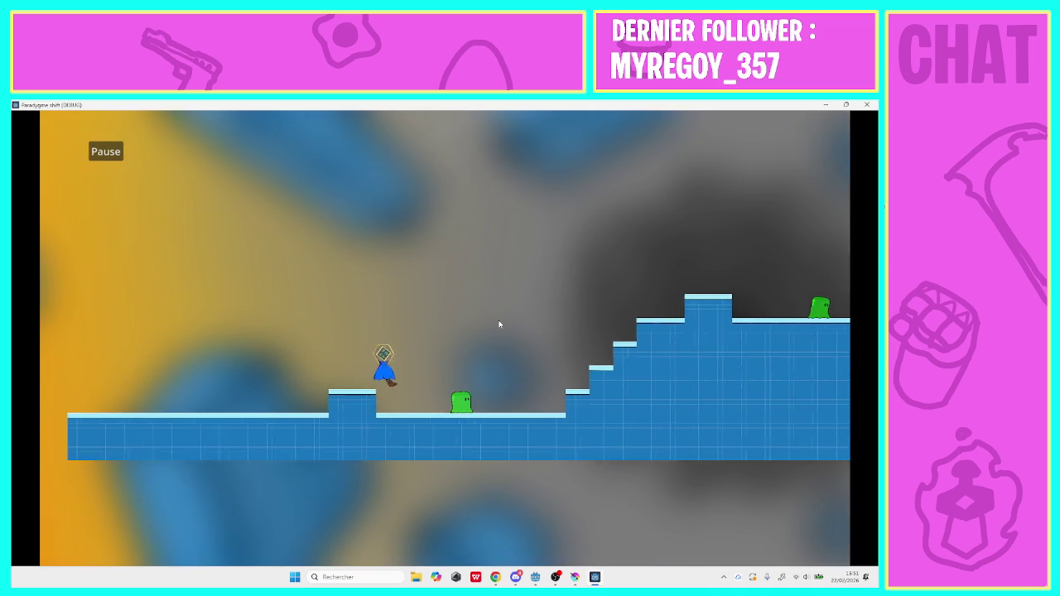
pyautogui.press('Right')
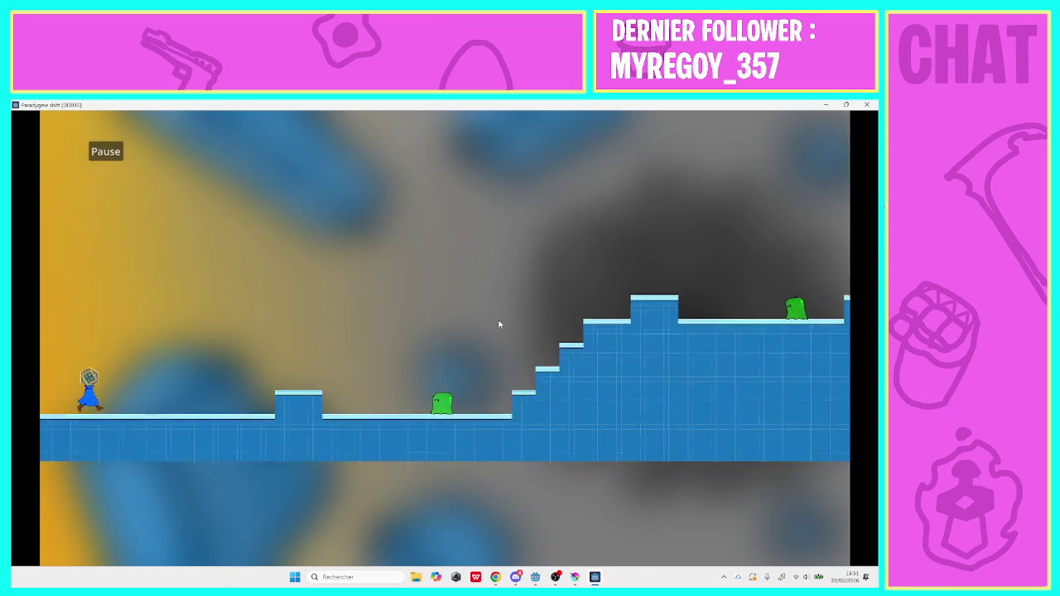
pyautogui.press('space')
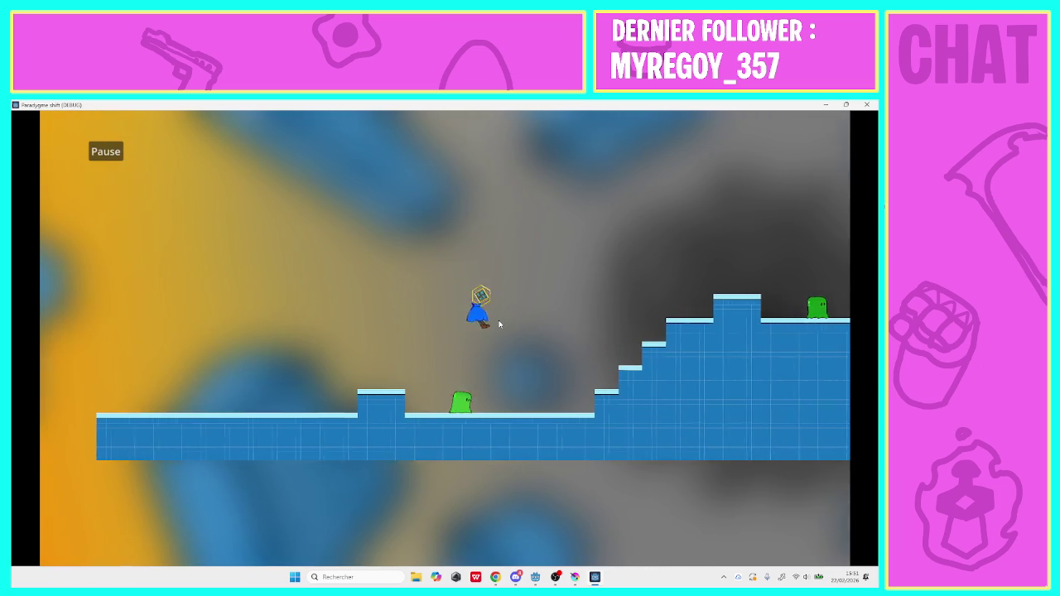
pyautogui.press('Right')
pyautogui.press('space')
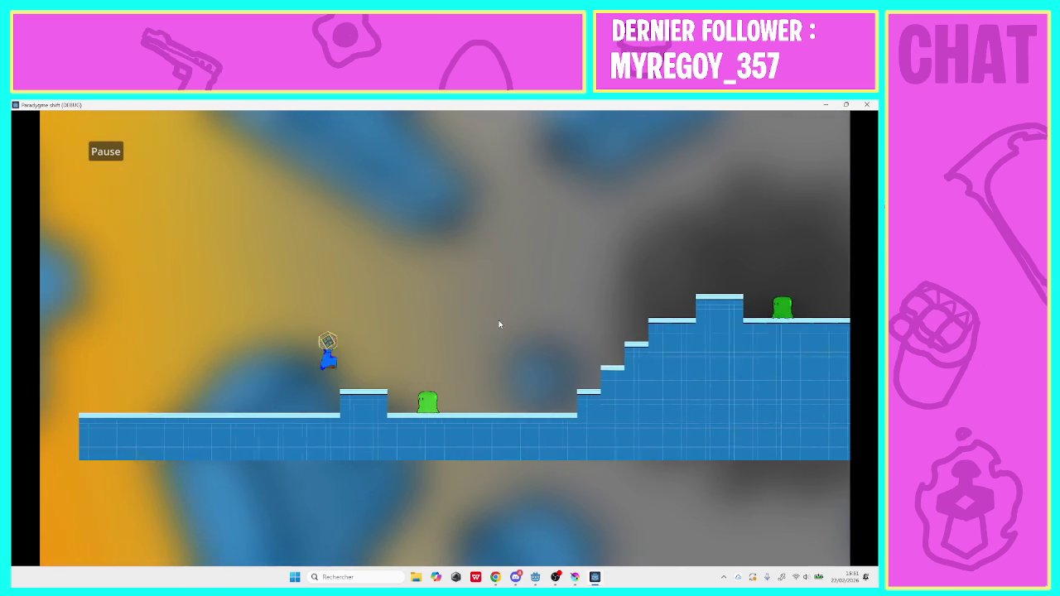
pyautogui.press('Right')
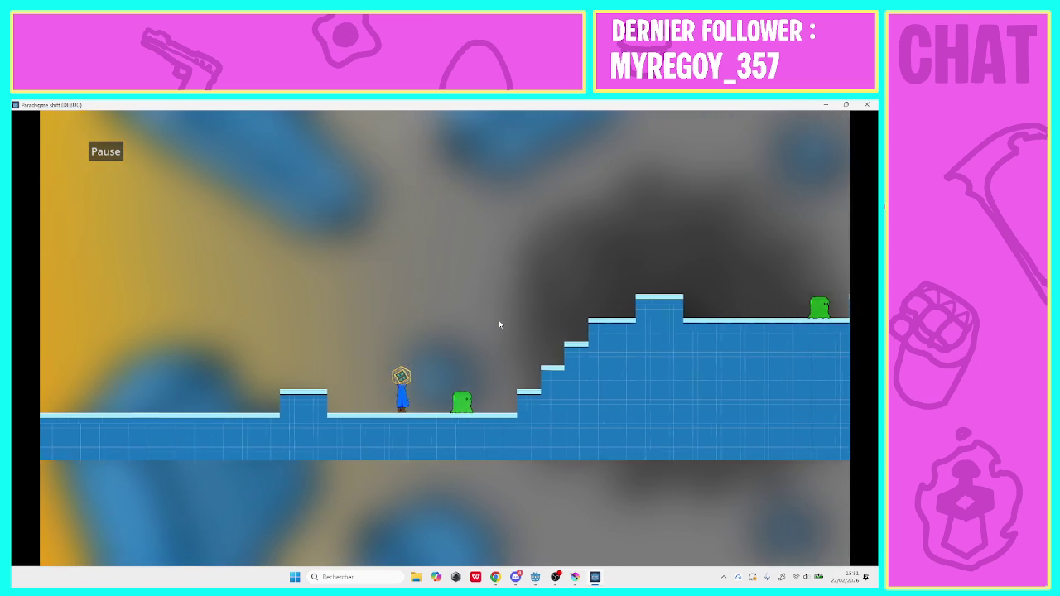
pyautogui.press('space')
# Climb the blue staircases and run through the next section to the level 6 exit
pyautogui.press('Right')
pyautogui.press('space')
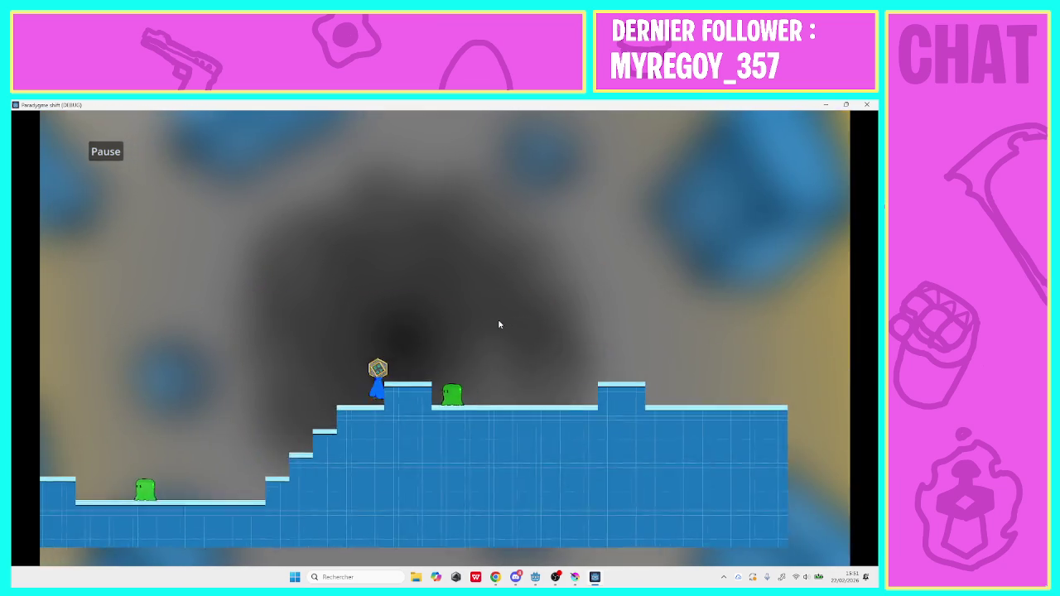
pyautogui.press('Right')
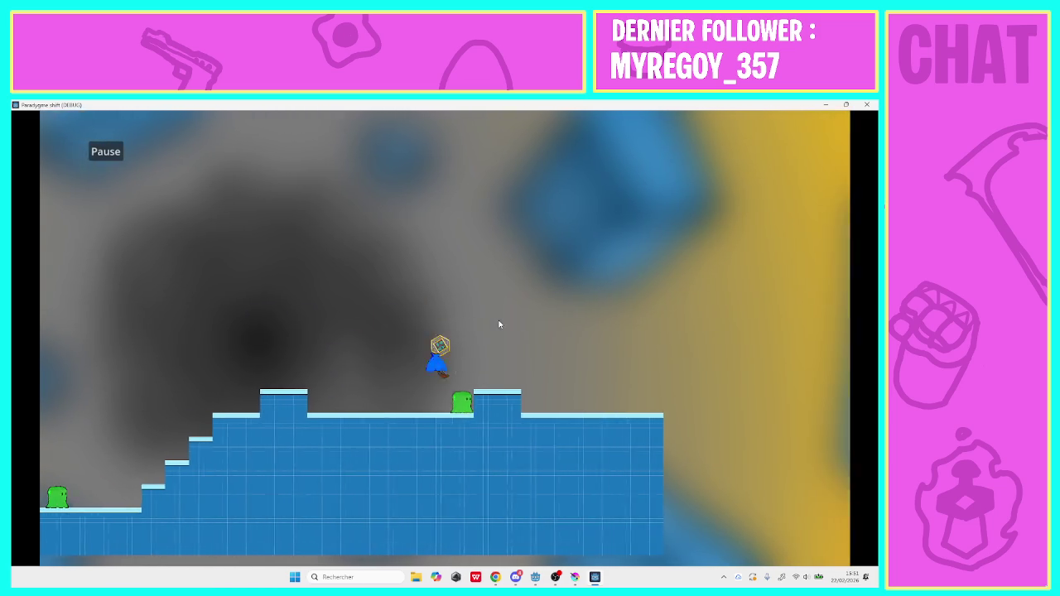
pyautogui.press('Right')
pyautogui.press('space')
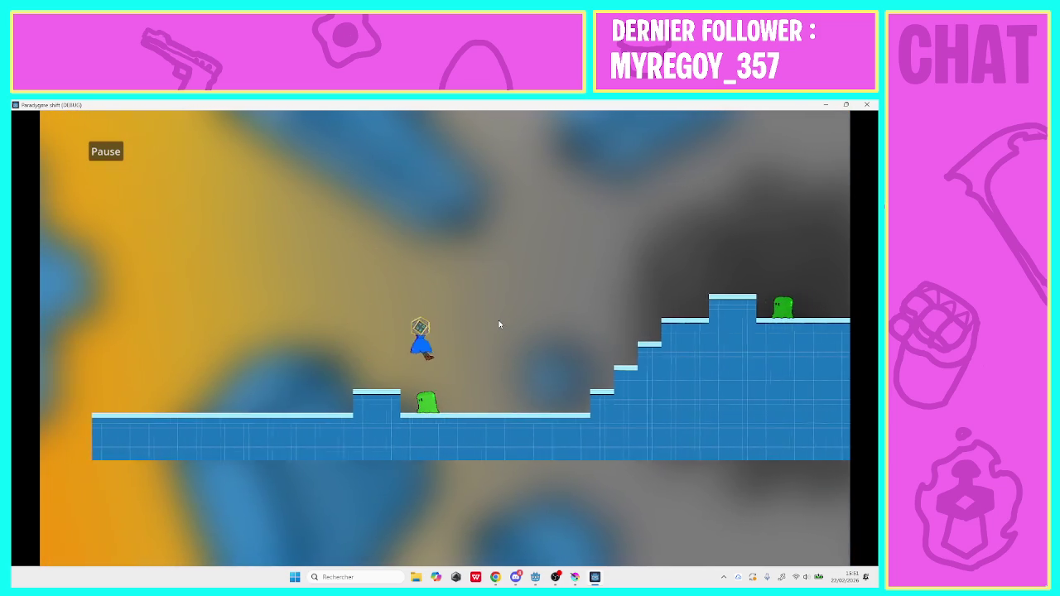
pyautogui.press('Right')
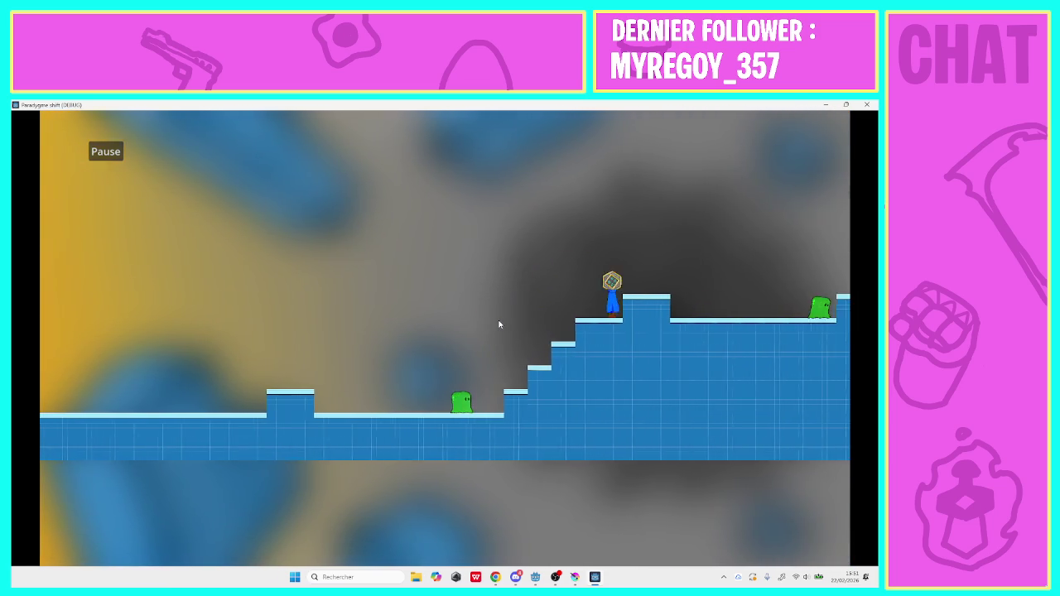
pyautogui.press('space')
pyautogui.press('Right')
pyautogui.press('space')
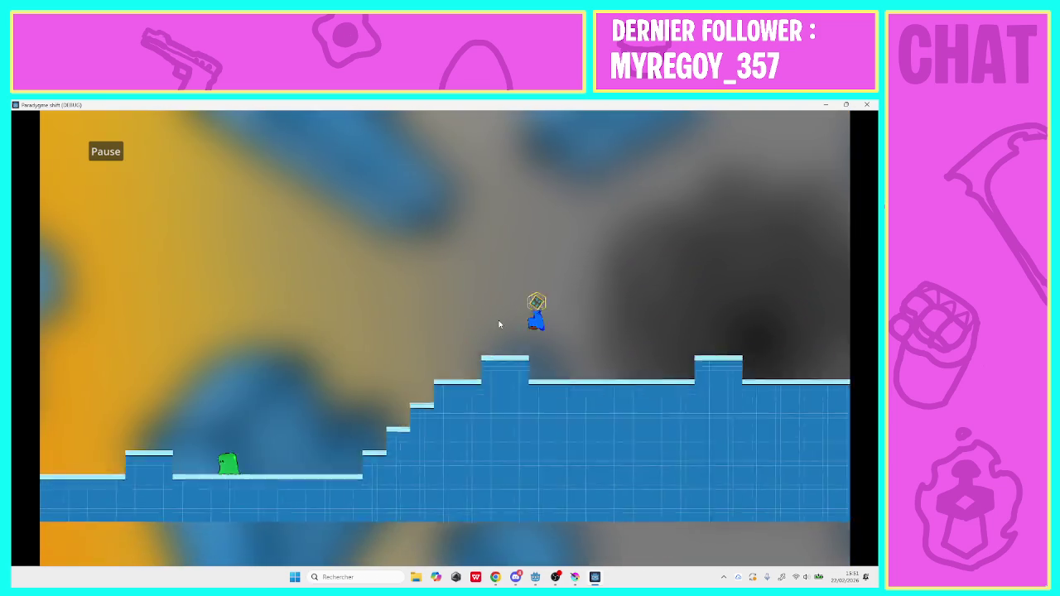
pyautogui.press('Right')
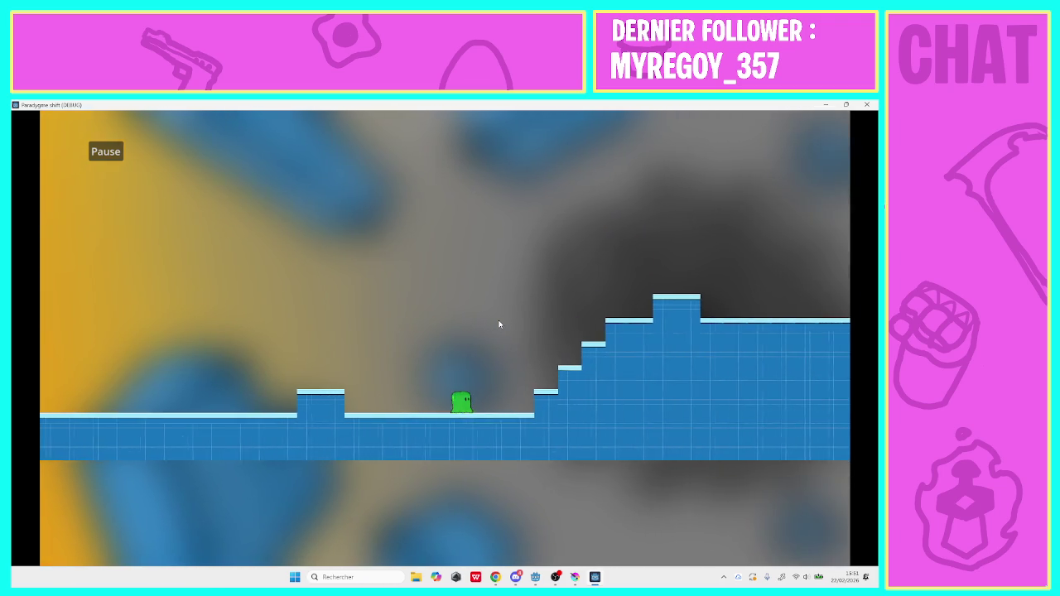
pyautogui.press('Escape')
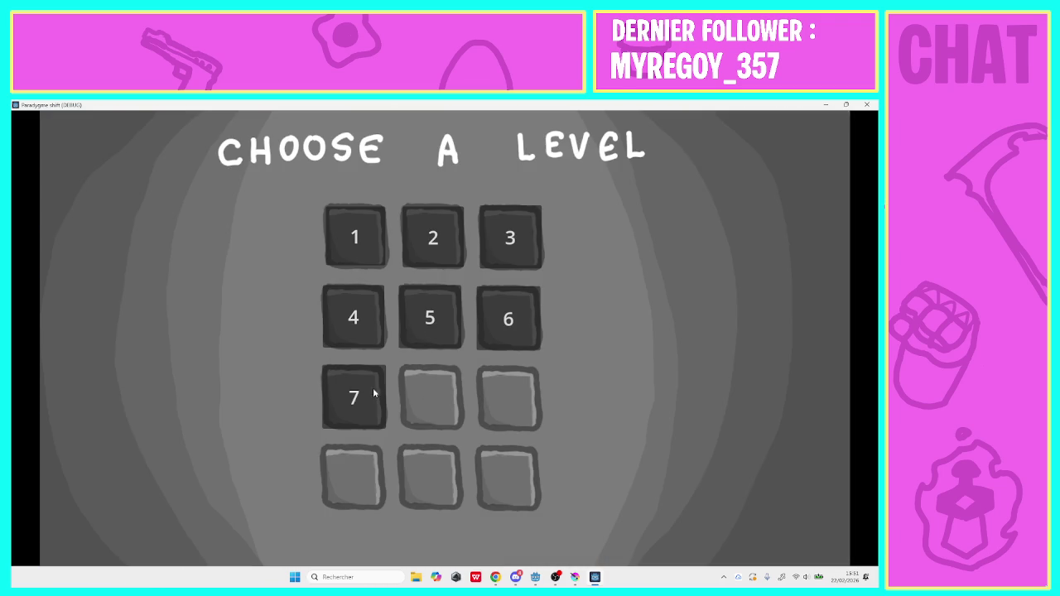
# Start level 7, climb past the middle platforms and jump into the enclosed area
pyautogui.click(338, 385)
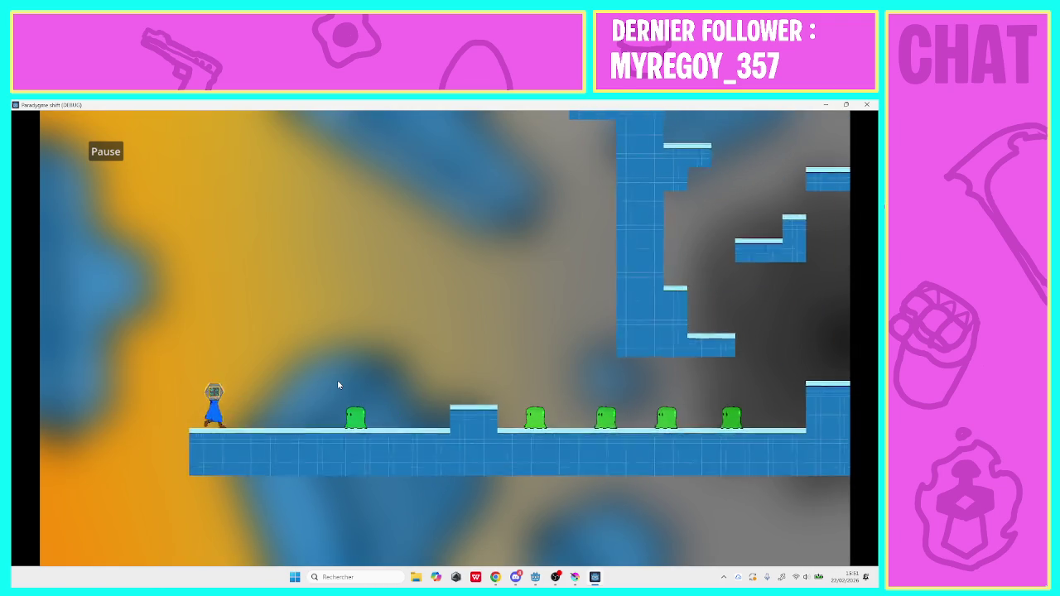
pyautogui.press('Right')
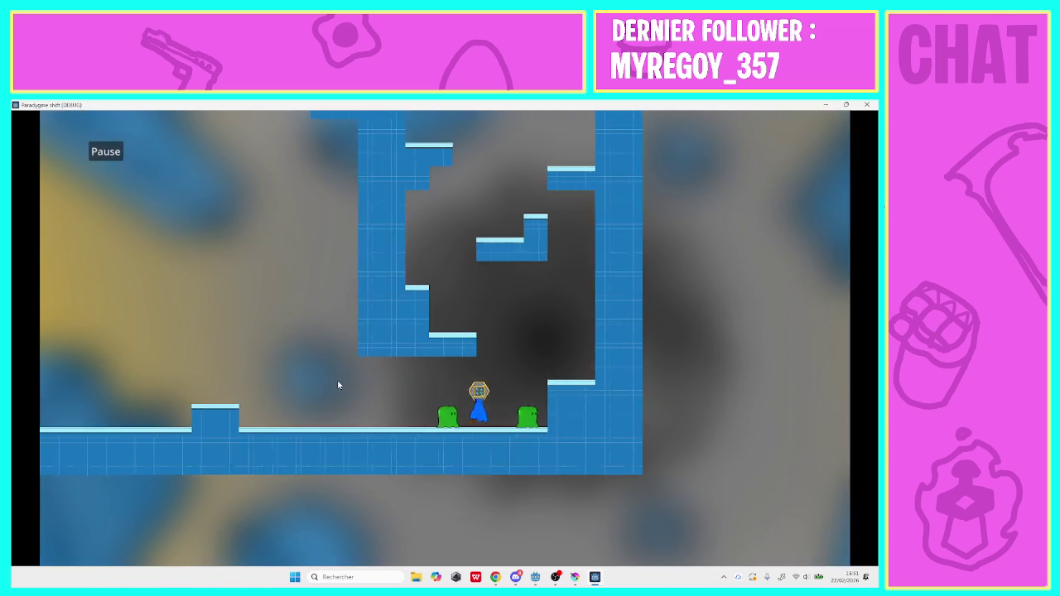
pyautogui.press('space')
pyautogui.press('space')
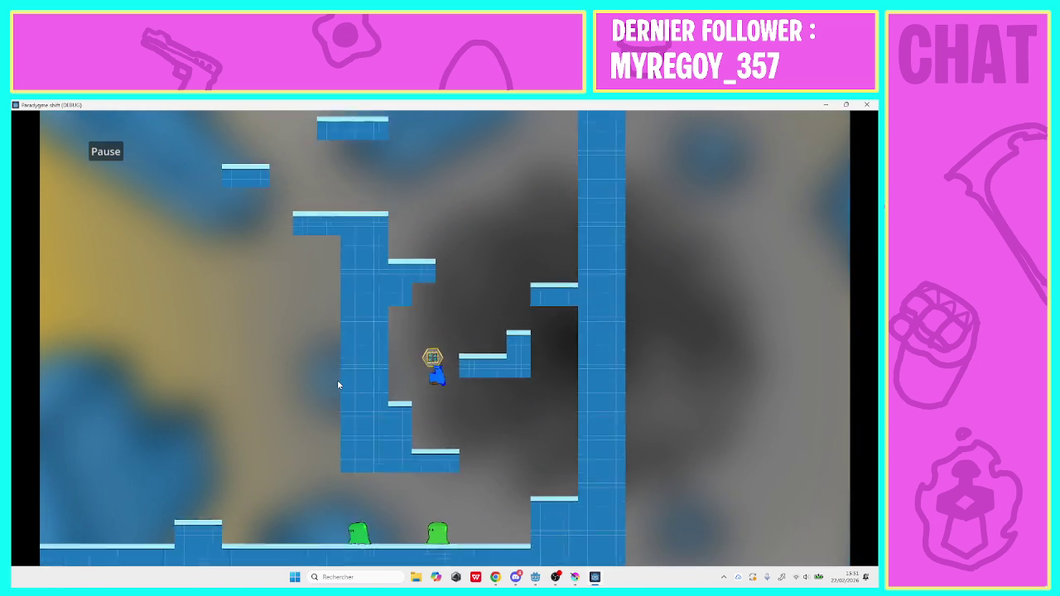
pyautogui.press('space')
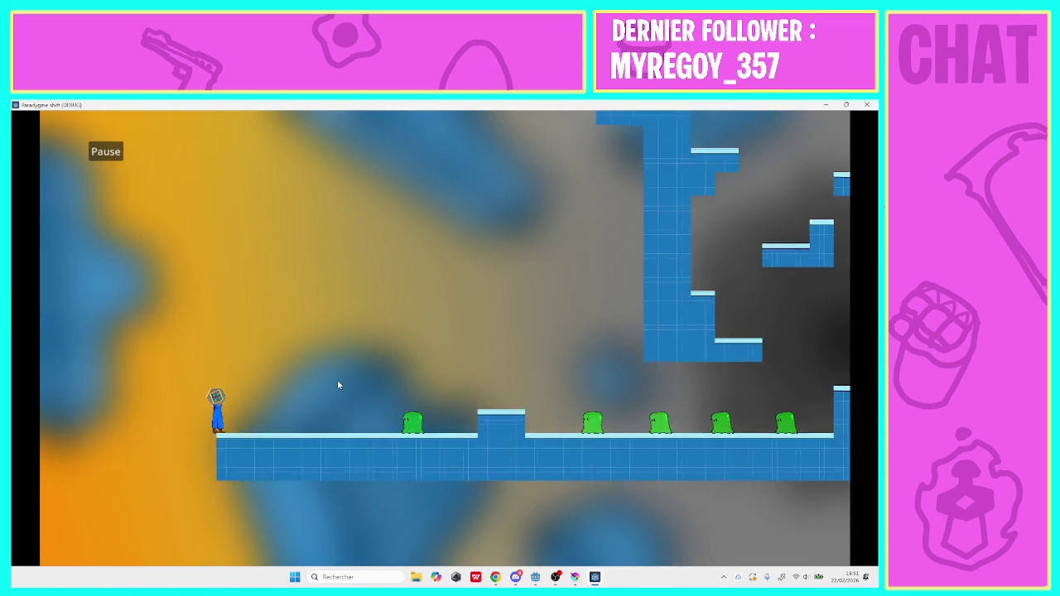
pyautogui.press('Right')
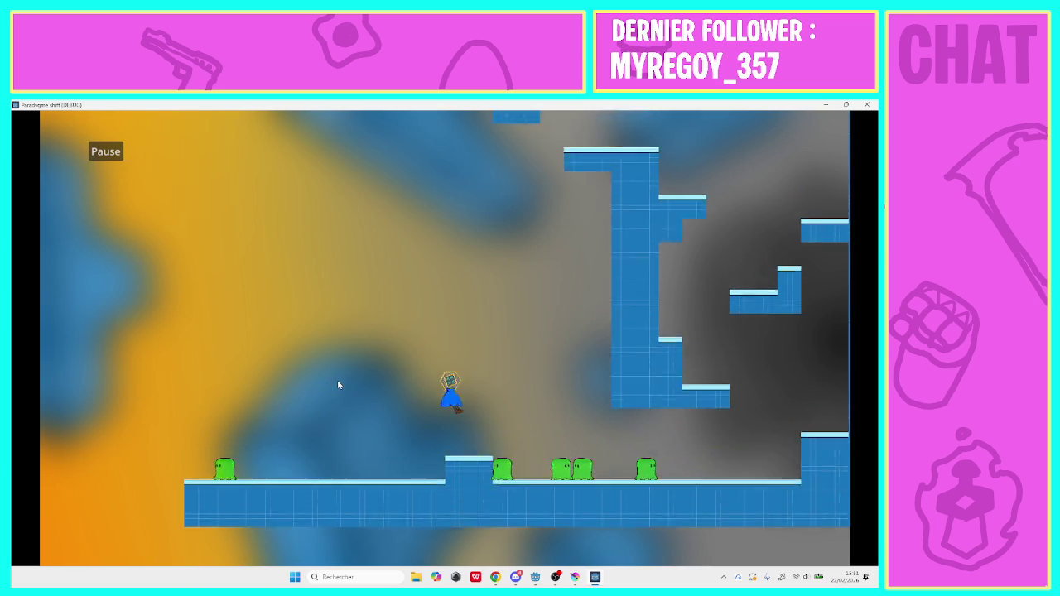
pyautogui.press('Right')
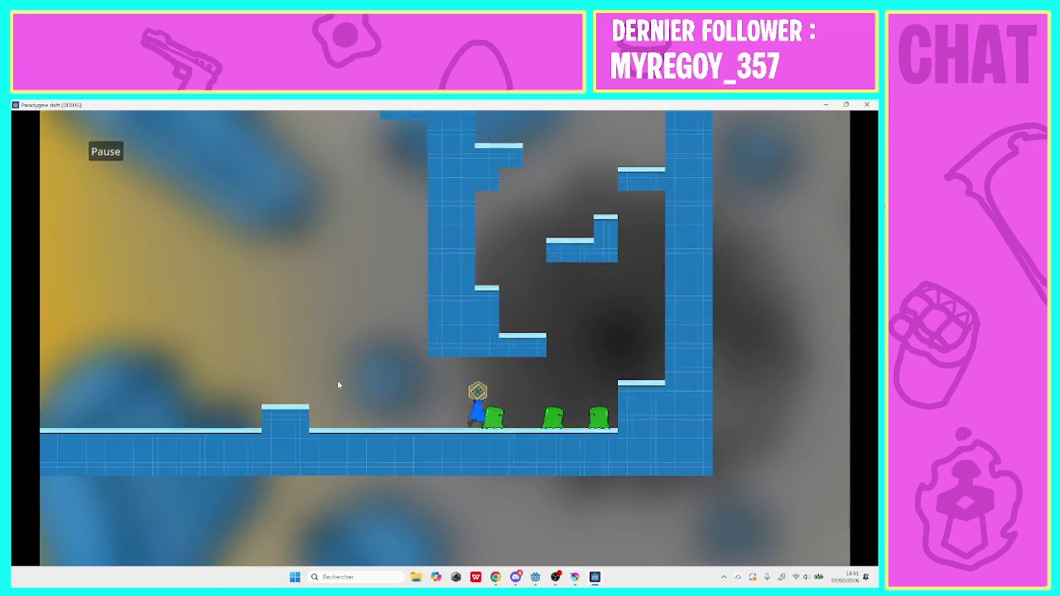
pyautogui.press('space')
# Climb the stepped platform and ledges up to the top of the tall column
pyautogui.press('Left')
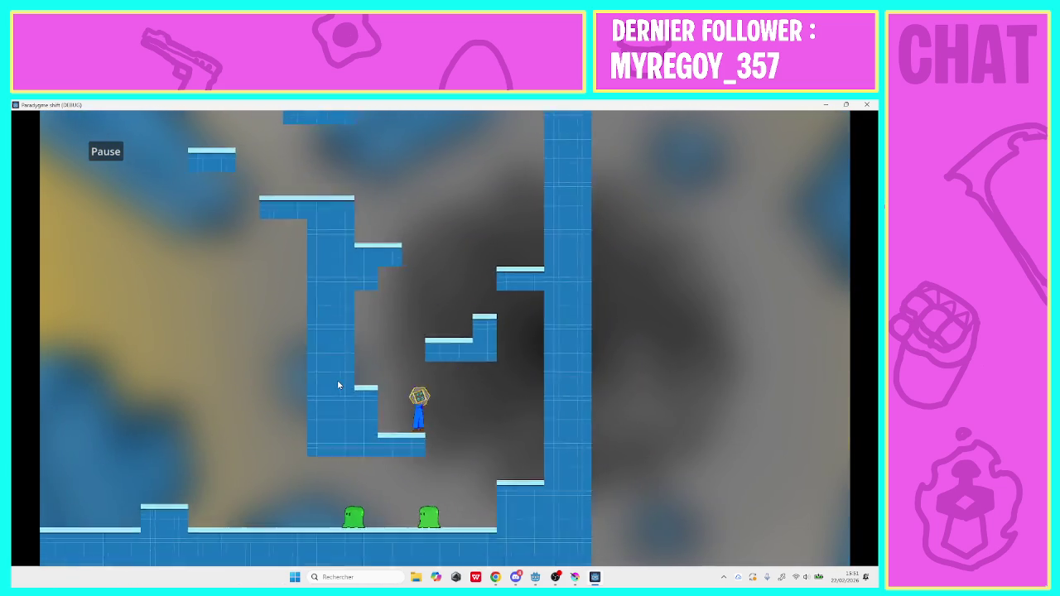
pyautogui.press('space')
pyautogui.press('space')
pyautogui.press('Right')
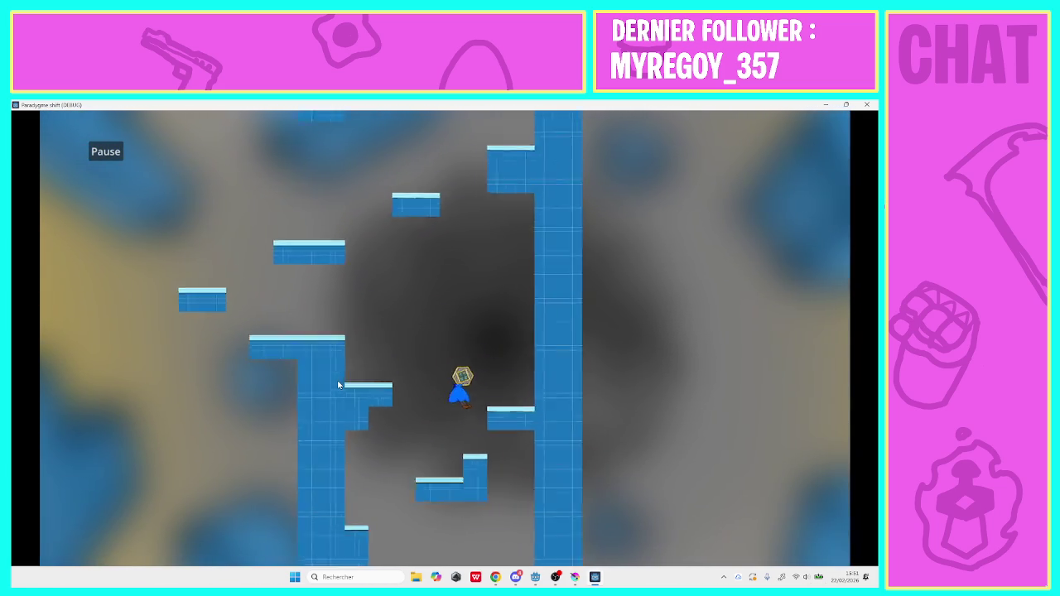
pyautogui.press('space')
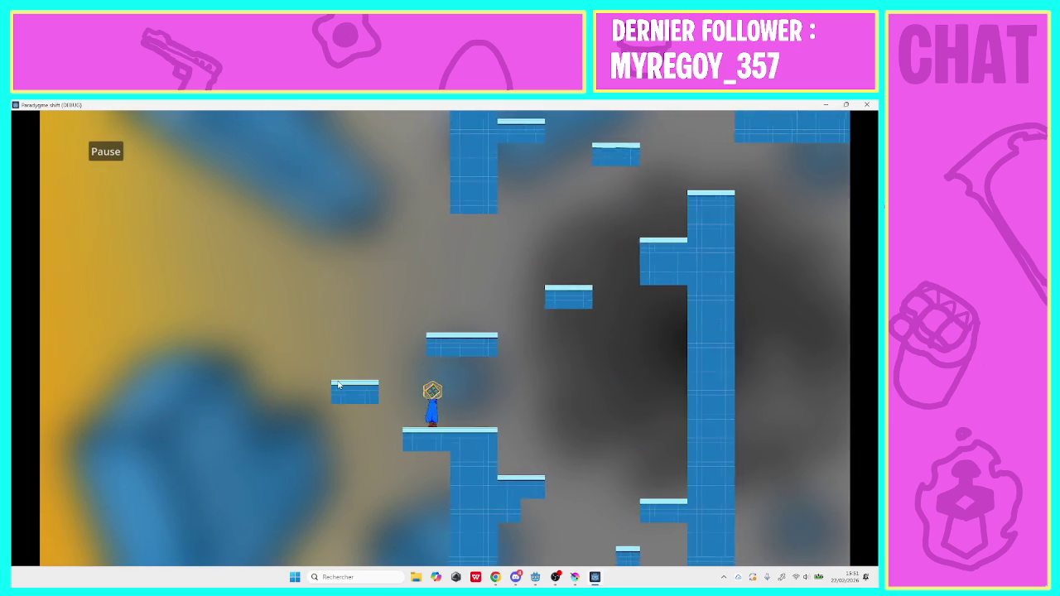
pyautogui.press('space')
pyautogui.press('space')
pyautogui.press('Right')
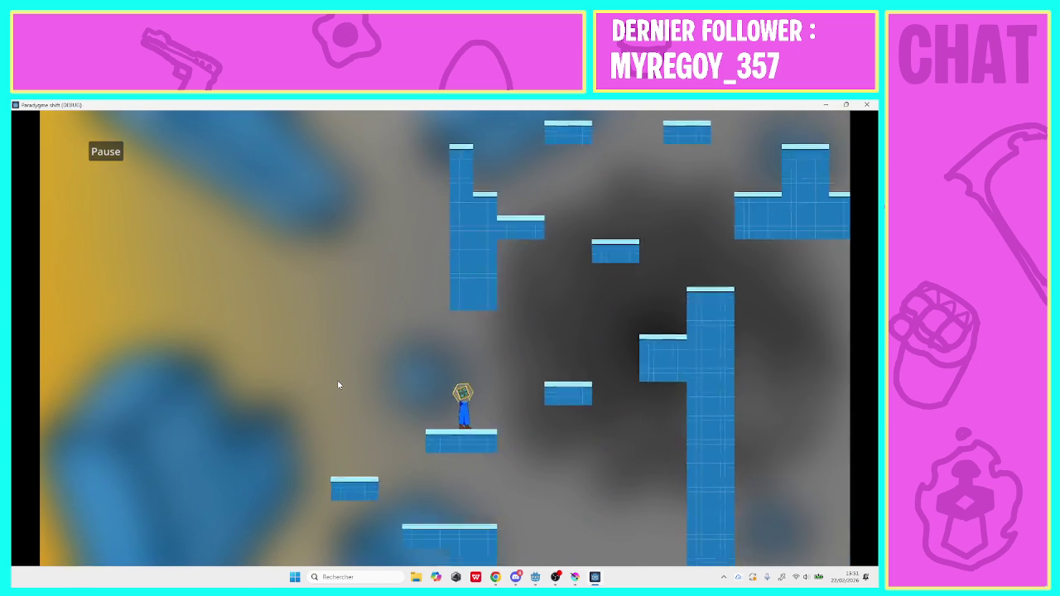
pyautogui.press('space')
pyautogui.press('space')
pyautogui.press('Right')
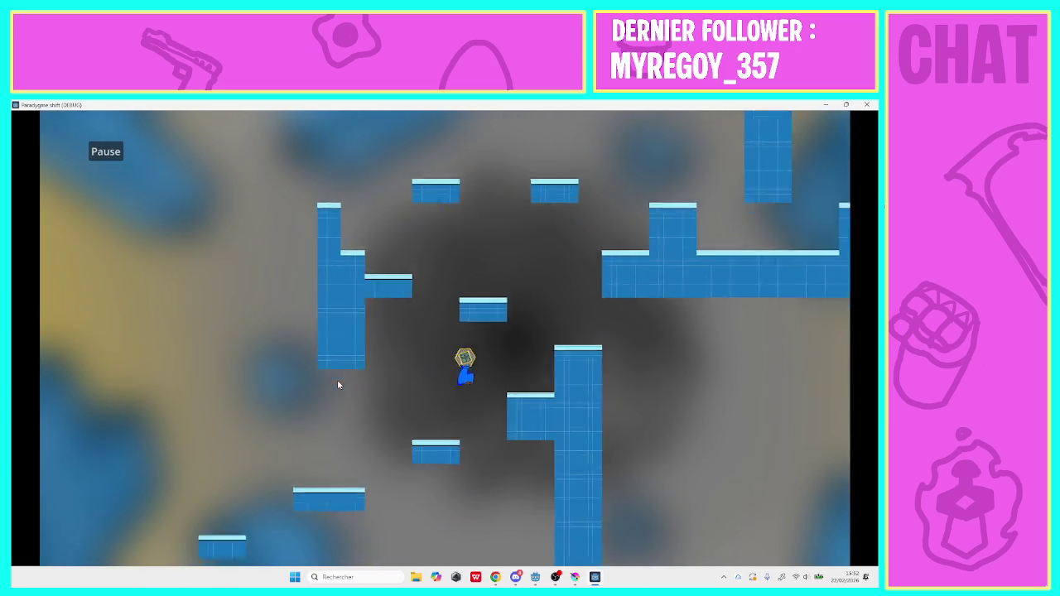
# Jump up-left onto the column top, then cross right over the small platforms
pyautogui.press('space')
pyautogui.press('Left')
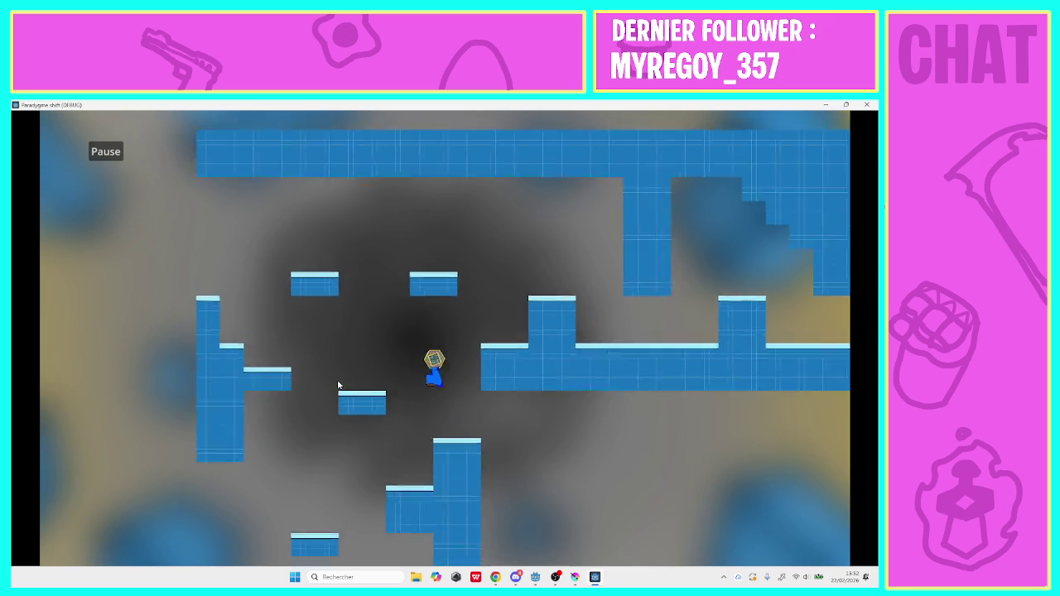
pyautogui.press('space')
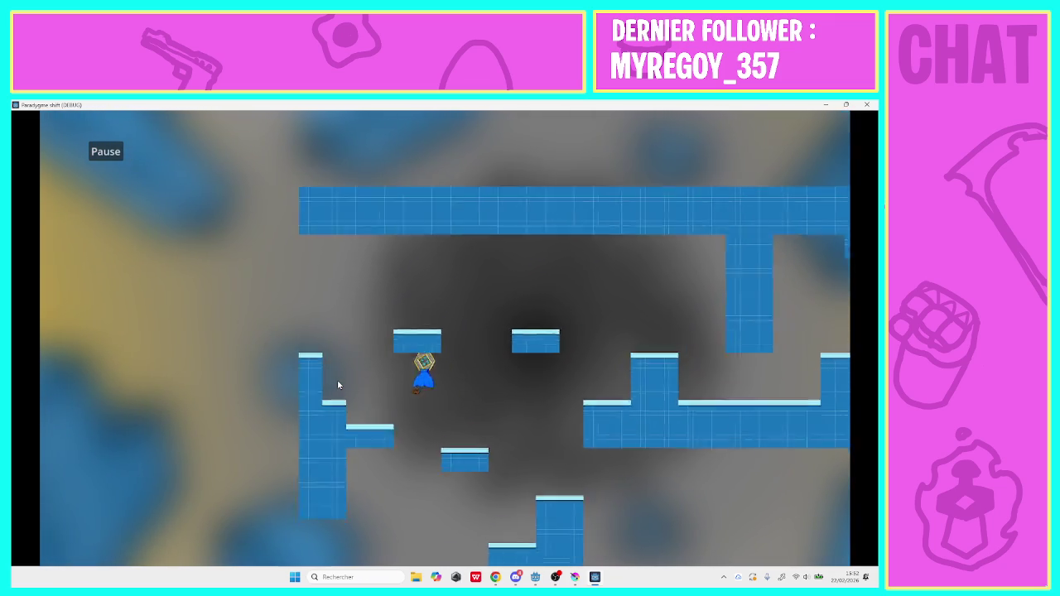
pyautogui.press('Left')
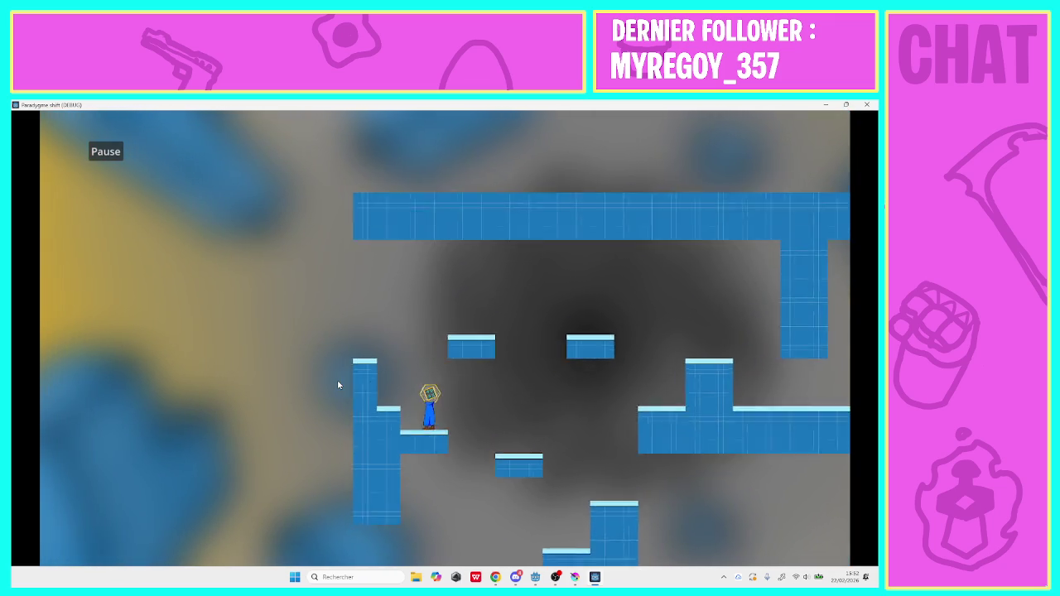
pyautogui.press('space')
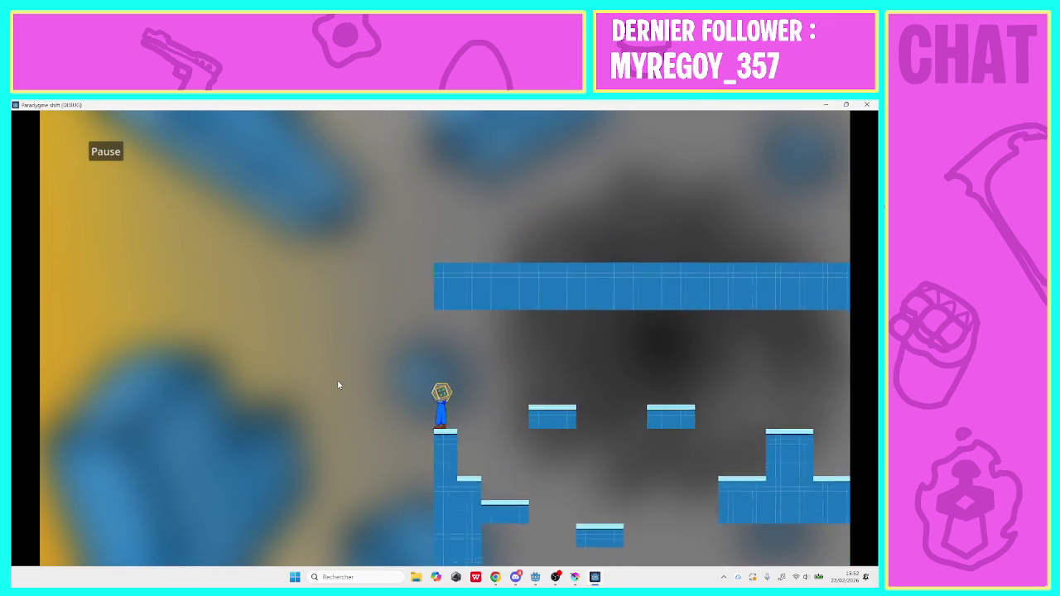
pyautogui.press('Right')
pyautogui.press('space')
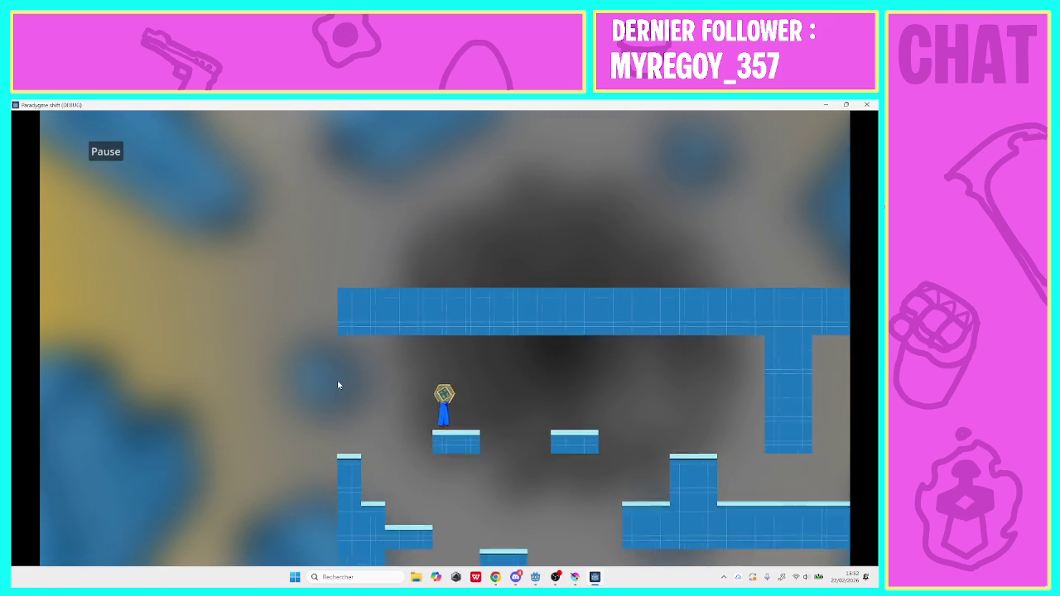
pyautogui.press('Right')
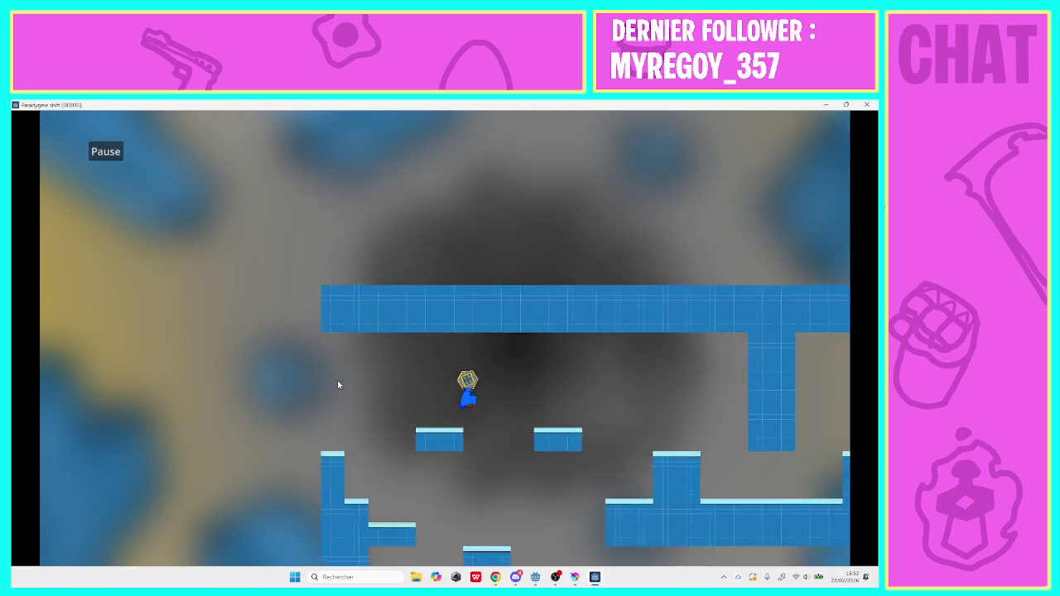
pyautogui.press('space')
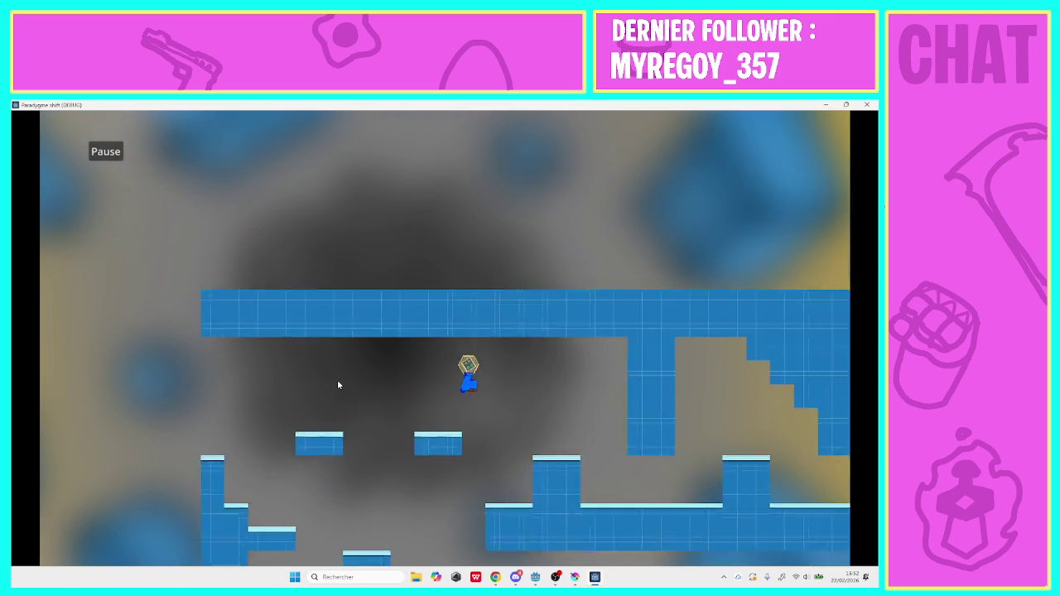
# Drop between the columns, jump over the last one and walk past the stairs to finish
pyautogui.press('Right')
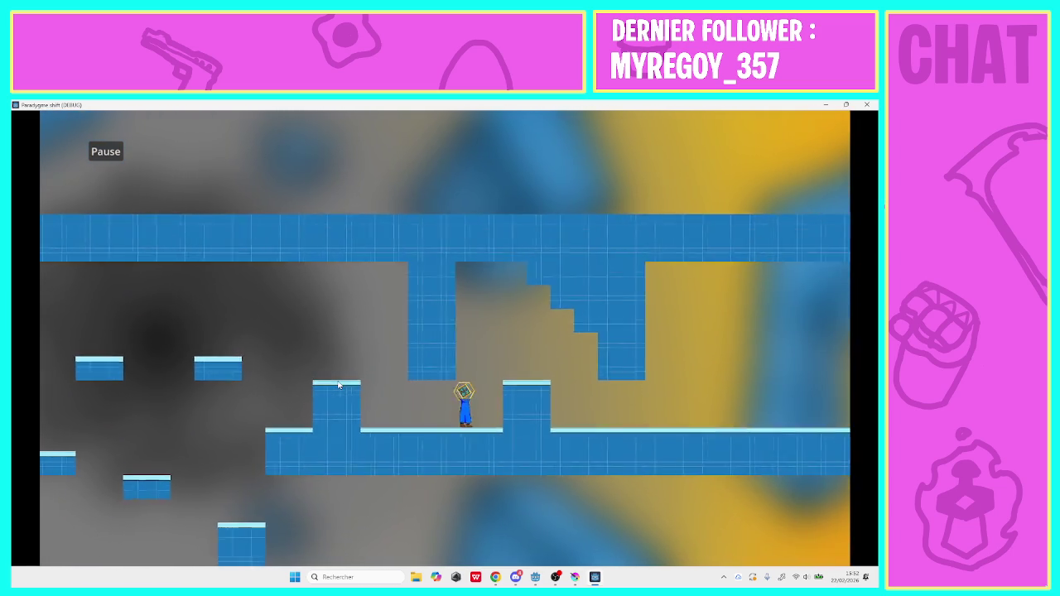
pyautogui.press('Right')
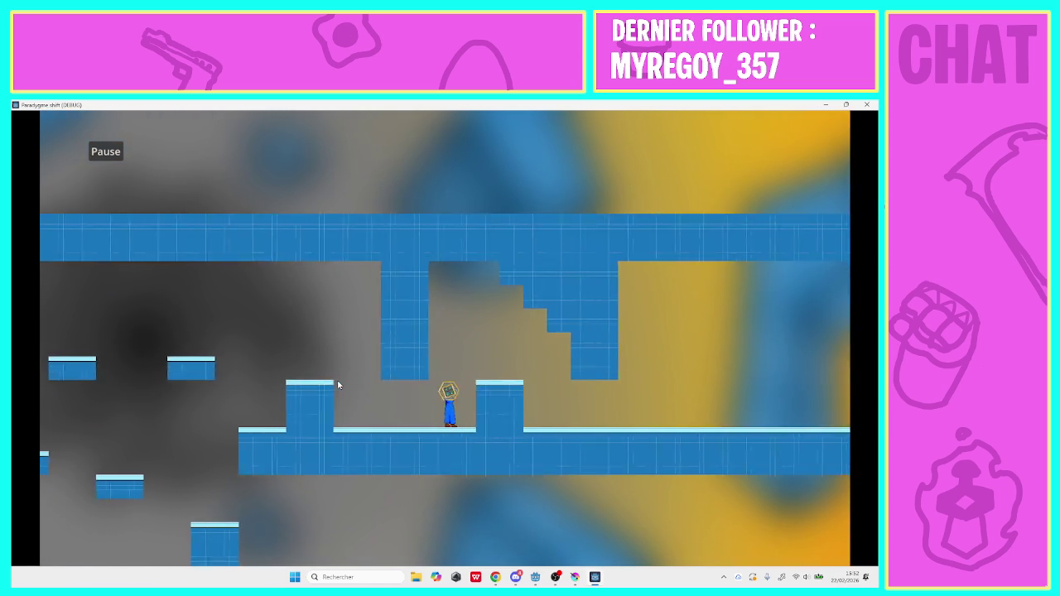
pyautogui.press('space')
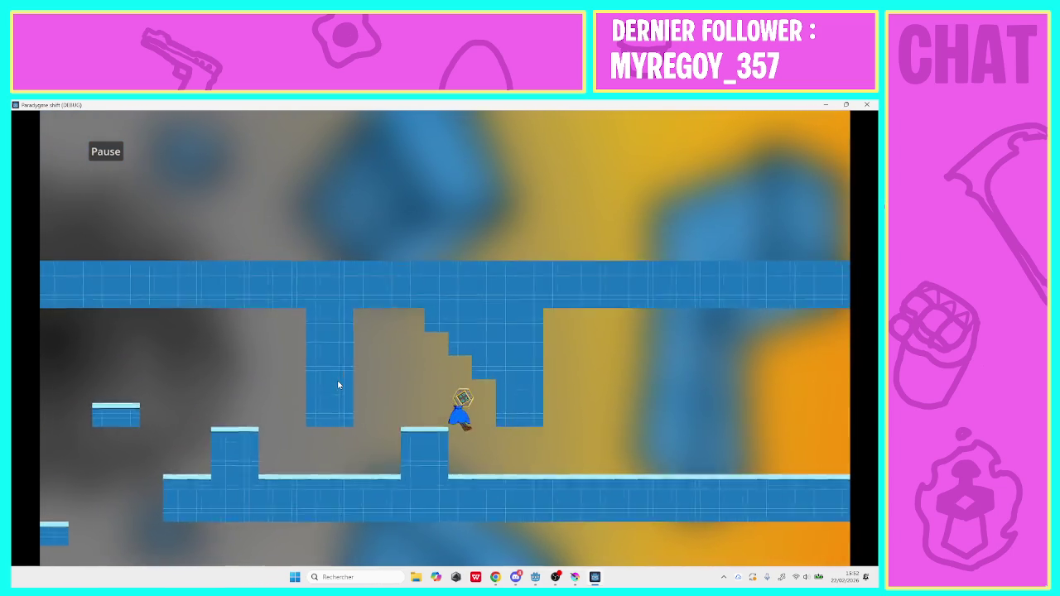
pyautogui.press('Right')
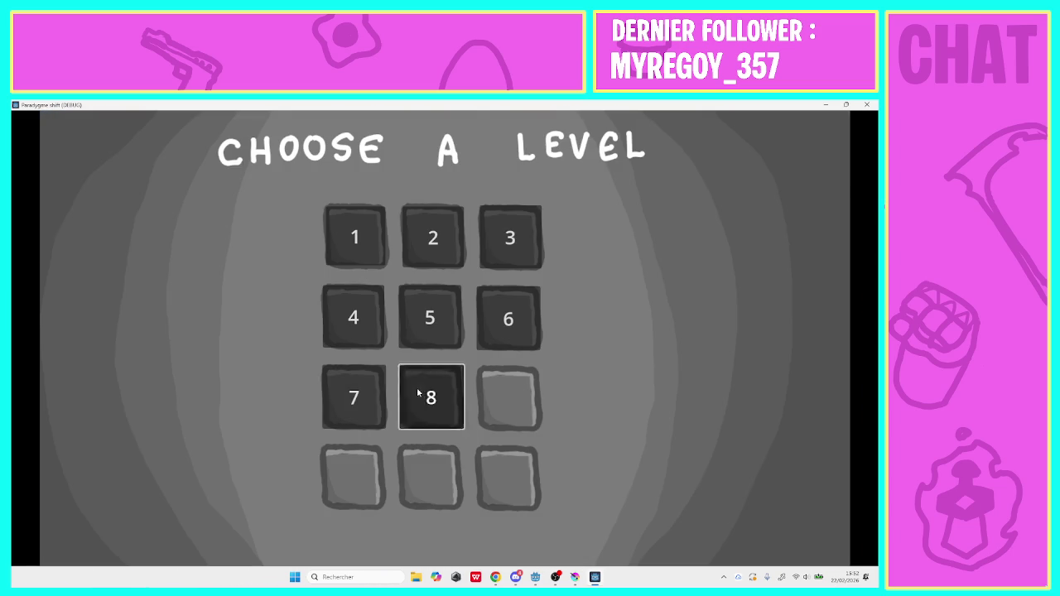
# Play level 8, climbing the staircase then running left off the floor's edge
pyautogui.click(418, 395)
pyautogui.press('Right')
pyautogui.press('space')
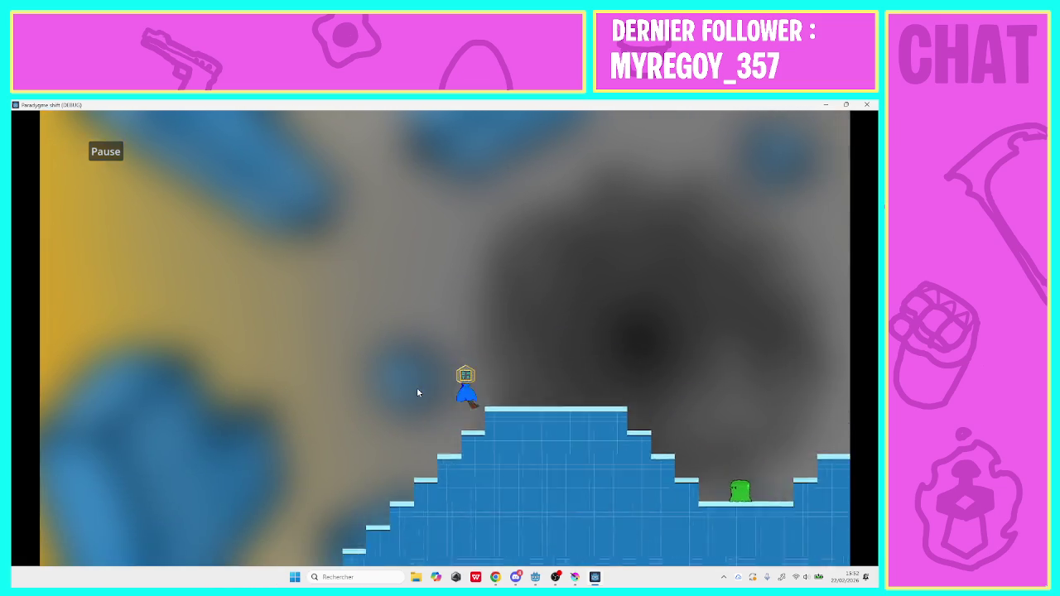
pyautogui.press('Left')
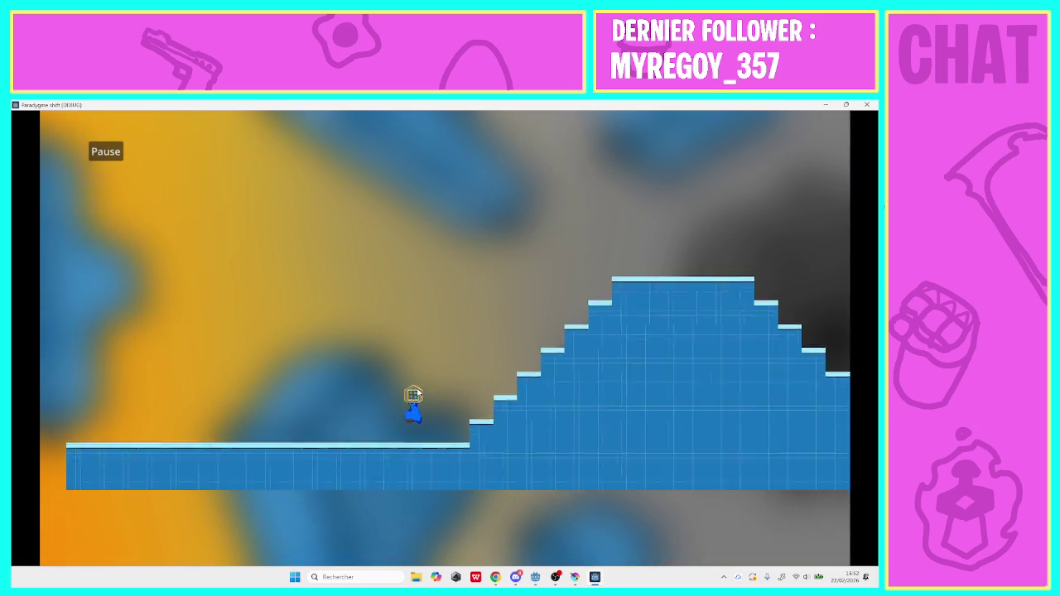
pyautogui.press('Left')
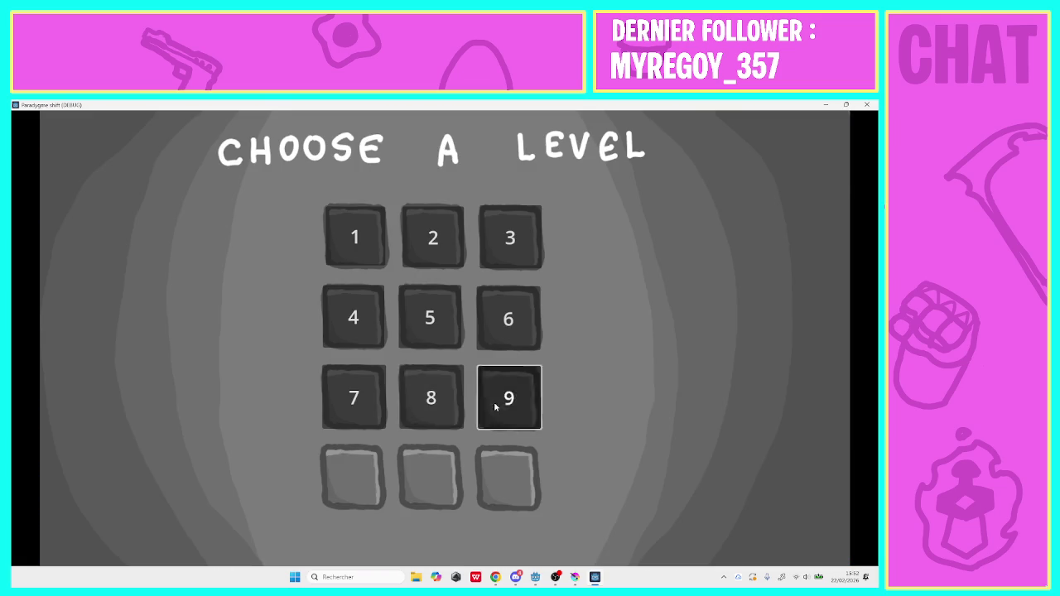
# Play level 9, jumping the raised block and green enemies up to the high ledge and right edge
pyautogui.click(496, 404)
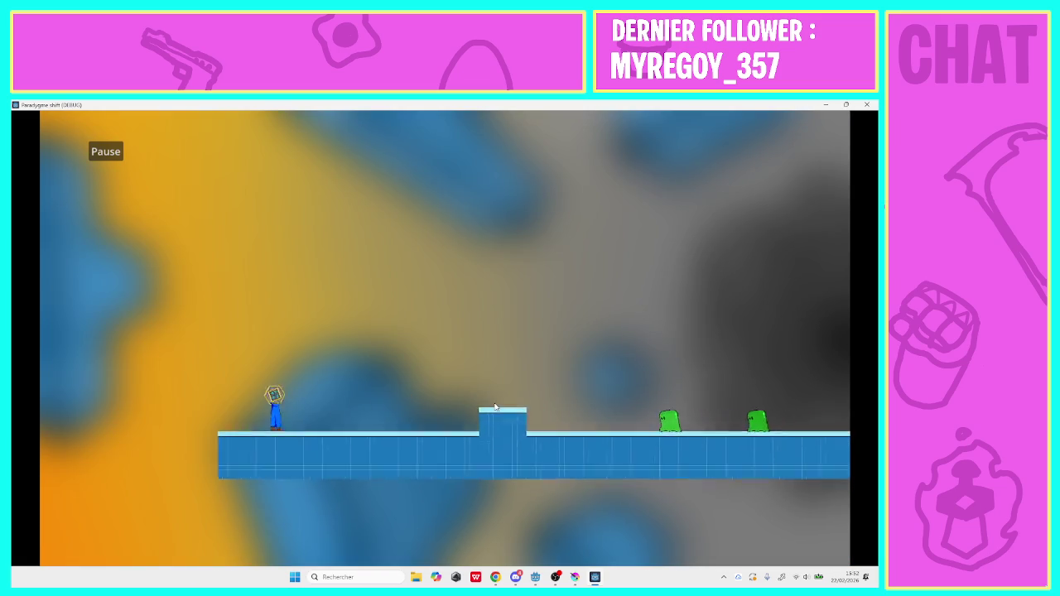
pyautogui.press('Right')
pyautogui.press('space')
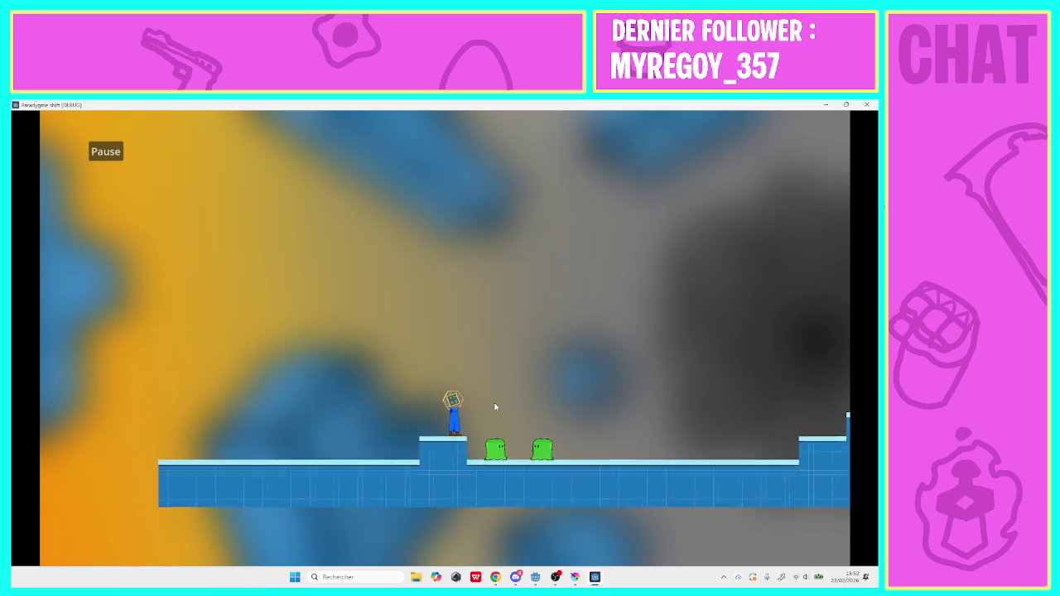
pyautogui.press('Right')
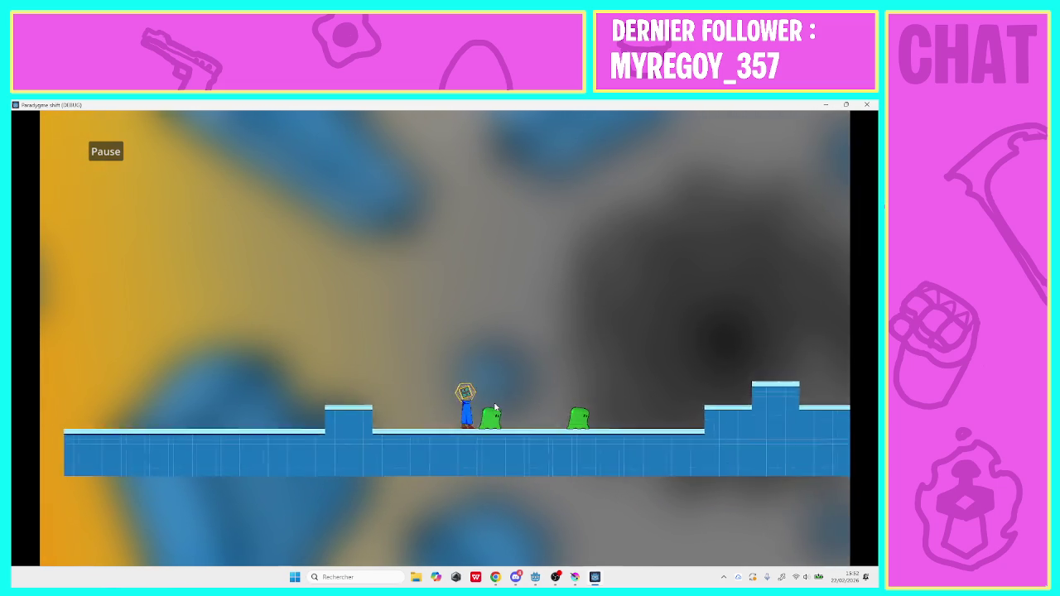
pyautogui.press('Right')
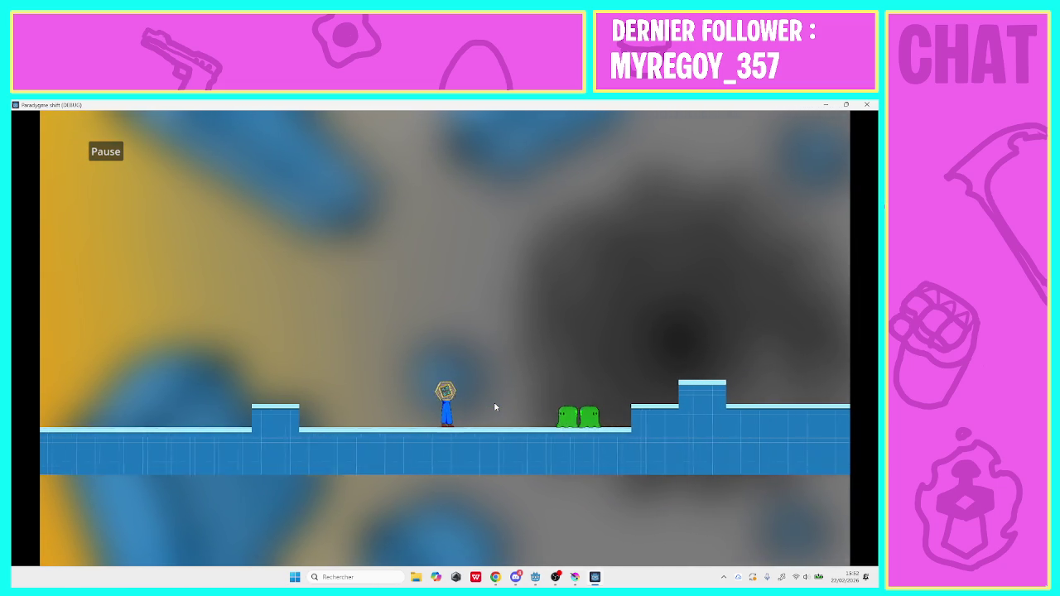
pyautogui.press('Right')
pyautogui.press('space')
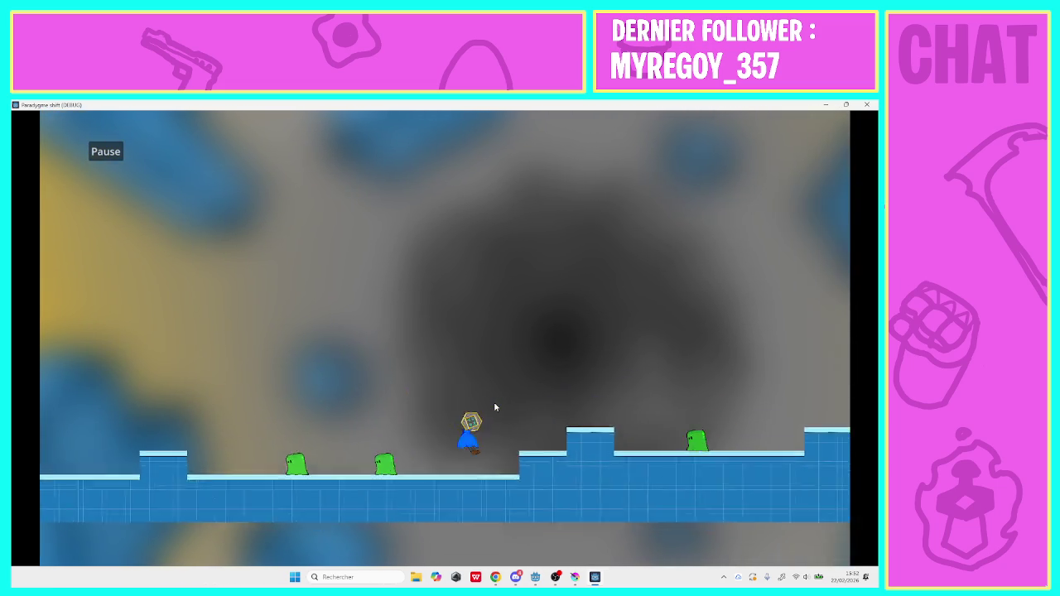
pyautogui.press('Right')
pyautogui.press('space')
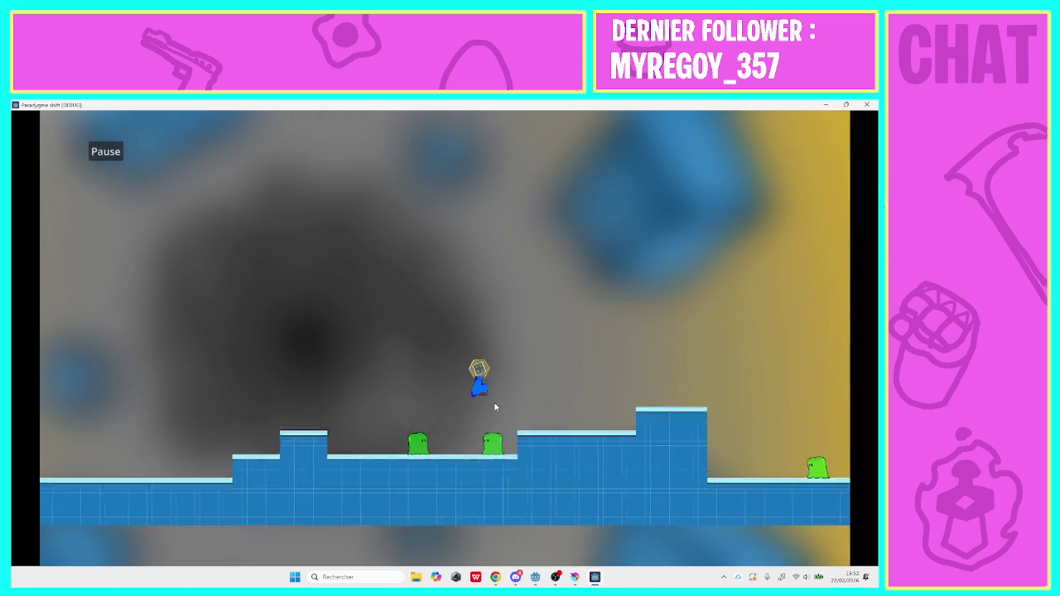
pyautogui.press('Right')
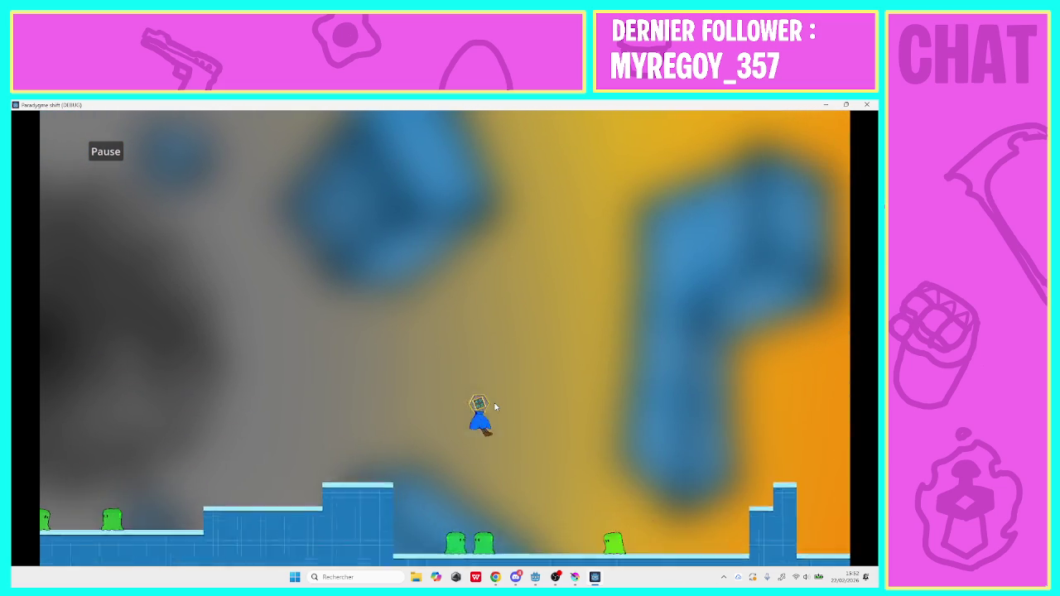
pyautogui.press('Right')
pyautogui.press('space')
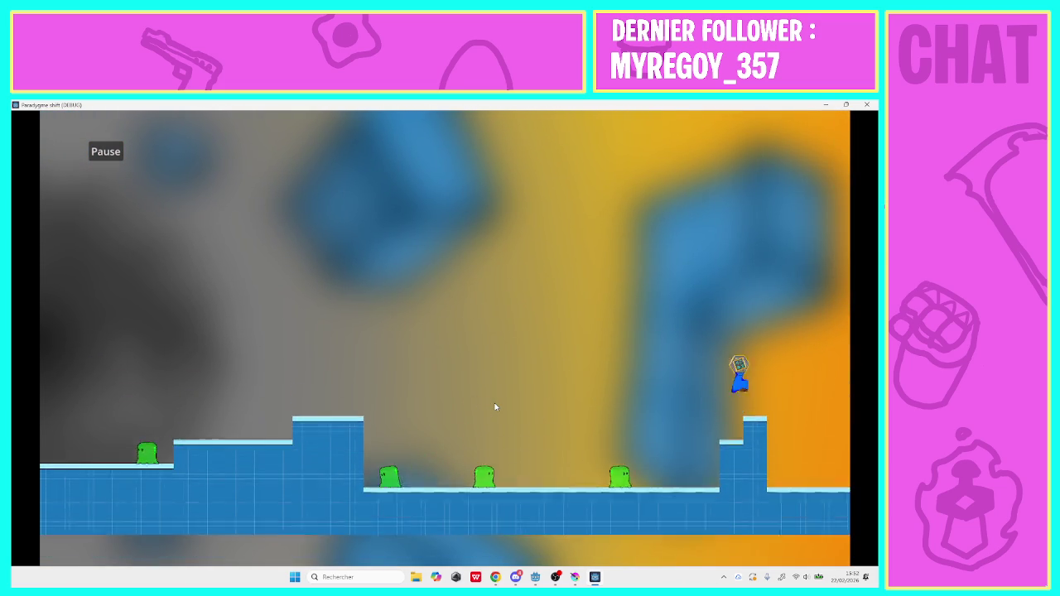
pyautogui.press('Right')
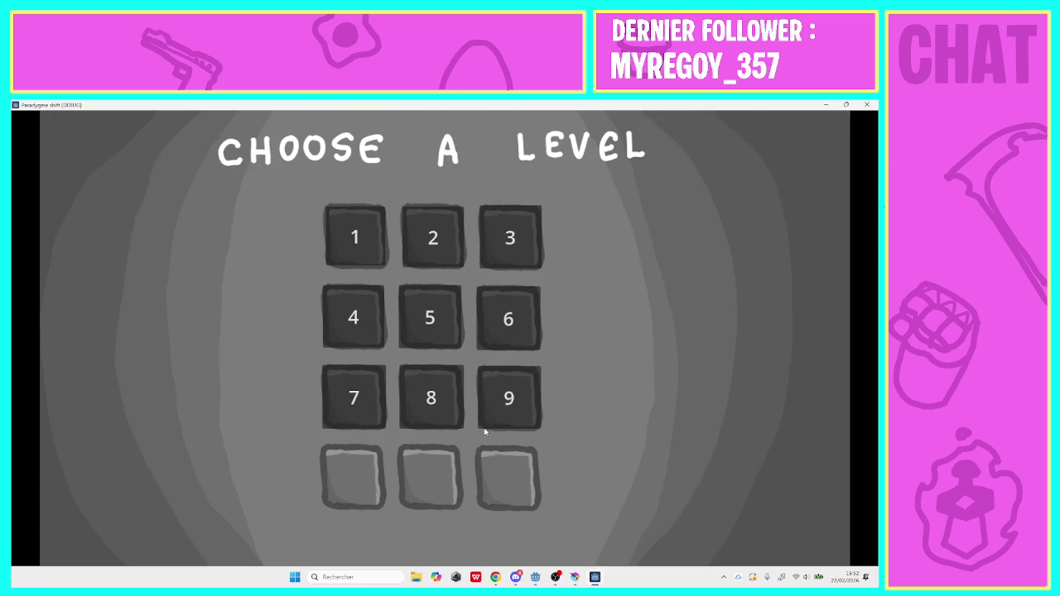
# Close the running game with Alt+F4 to return to the Godot editor
pyautogui.hotkey('alt', 'F4')
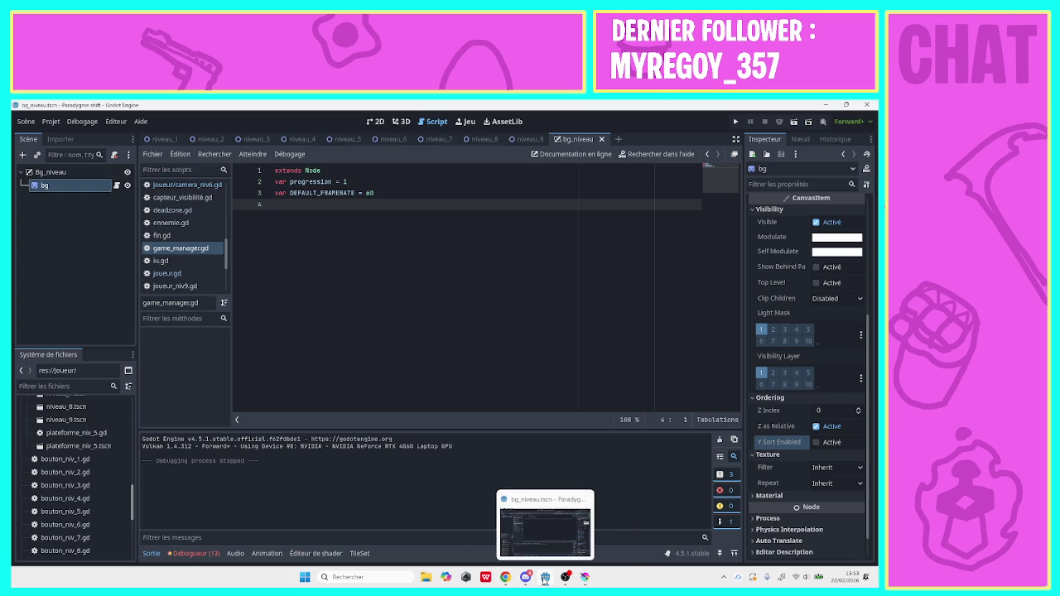
# Minimize Godot, bring OBS Studio forward, and switch to the Pause scene
pyautogui.click(544, 579)
pyautogui.click(525, 577)
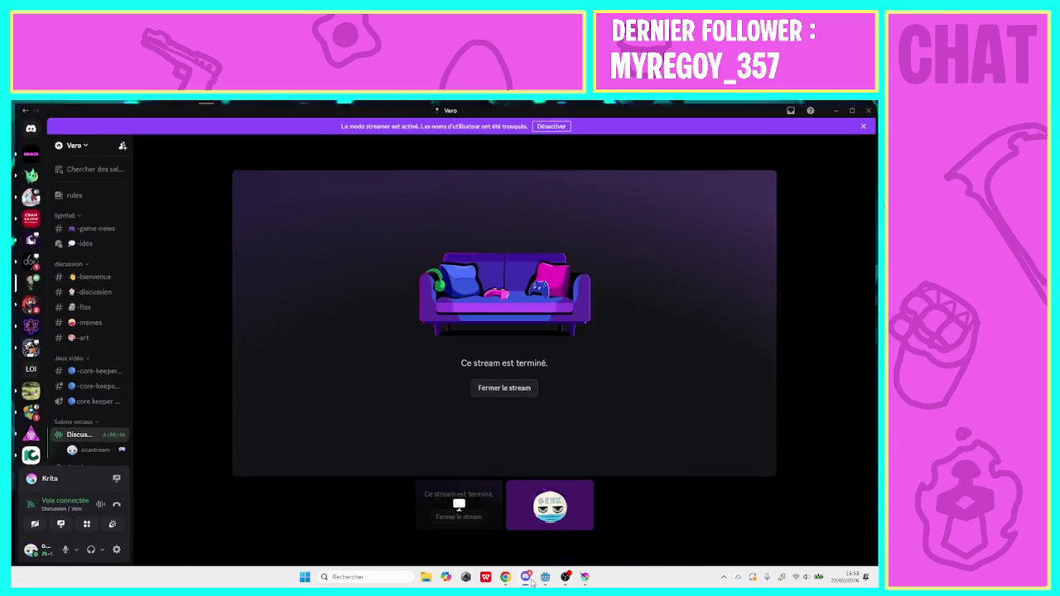
pyautogui.click(526, 578)
pyautogui.click(566, 578)
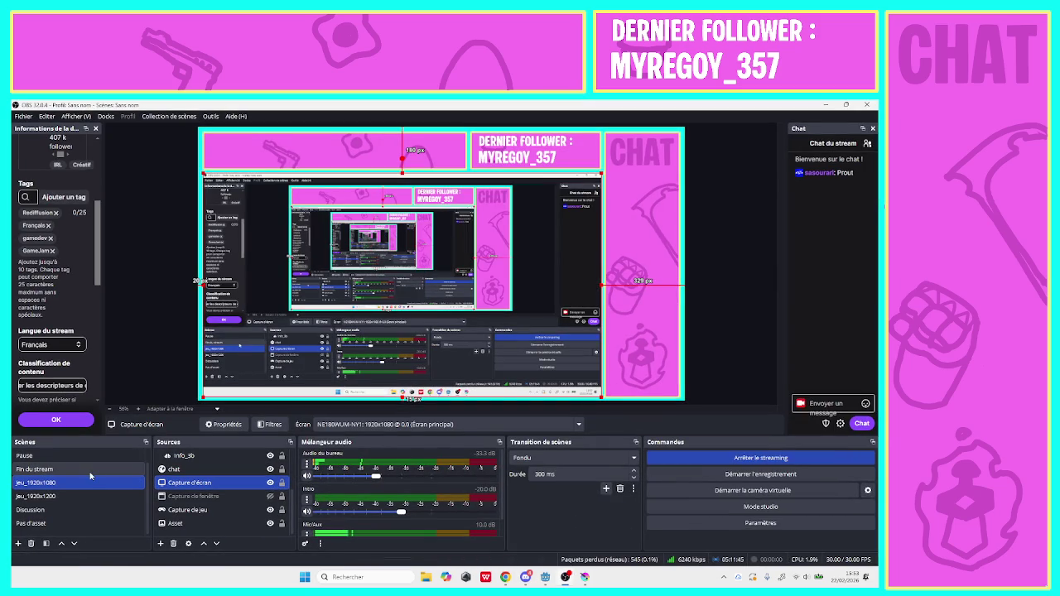
pyautogui.click(33, 456)
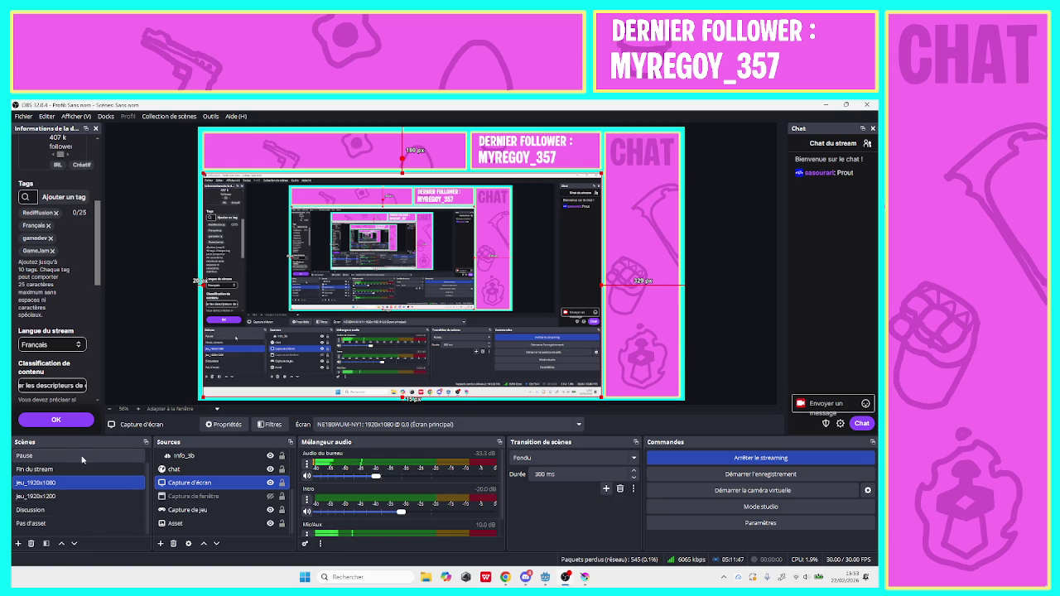
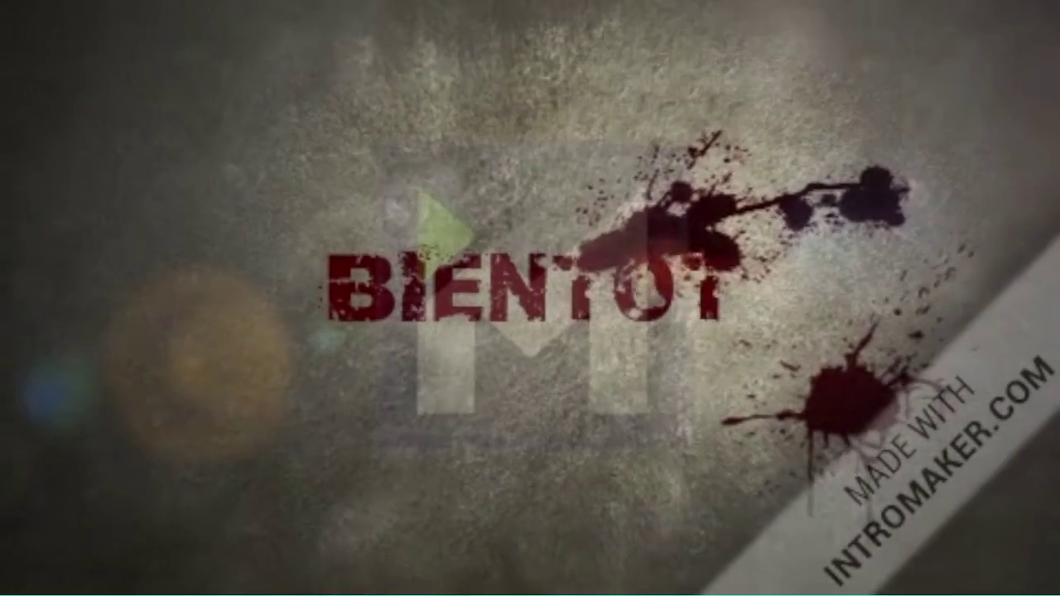
# Stop the Intro media clip in OBS Studio and minimize the OBS window
pyautogui.click(332, 426)
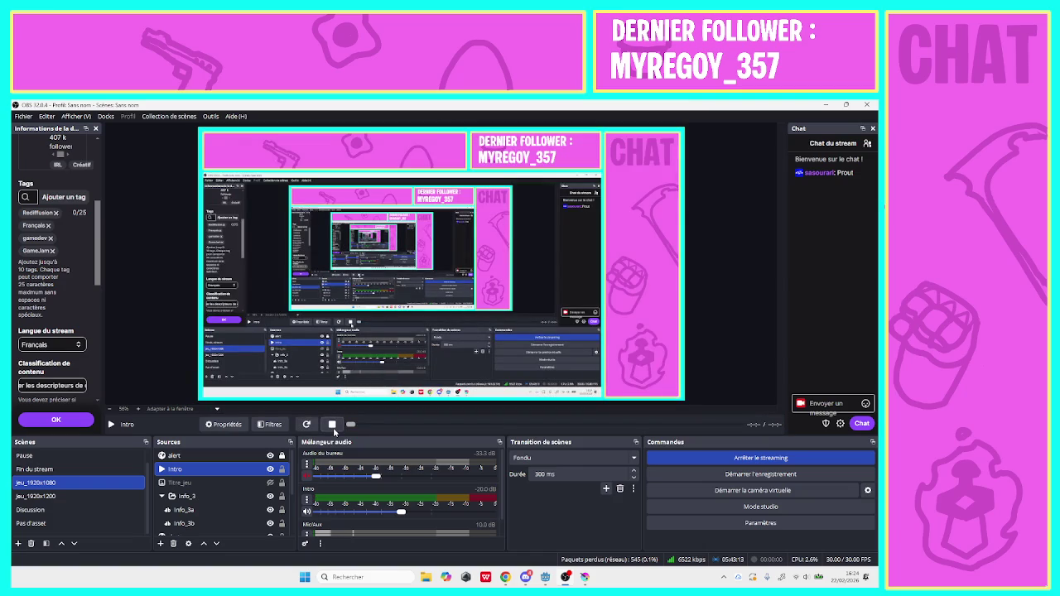
pyautogui.click(832, 105)
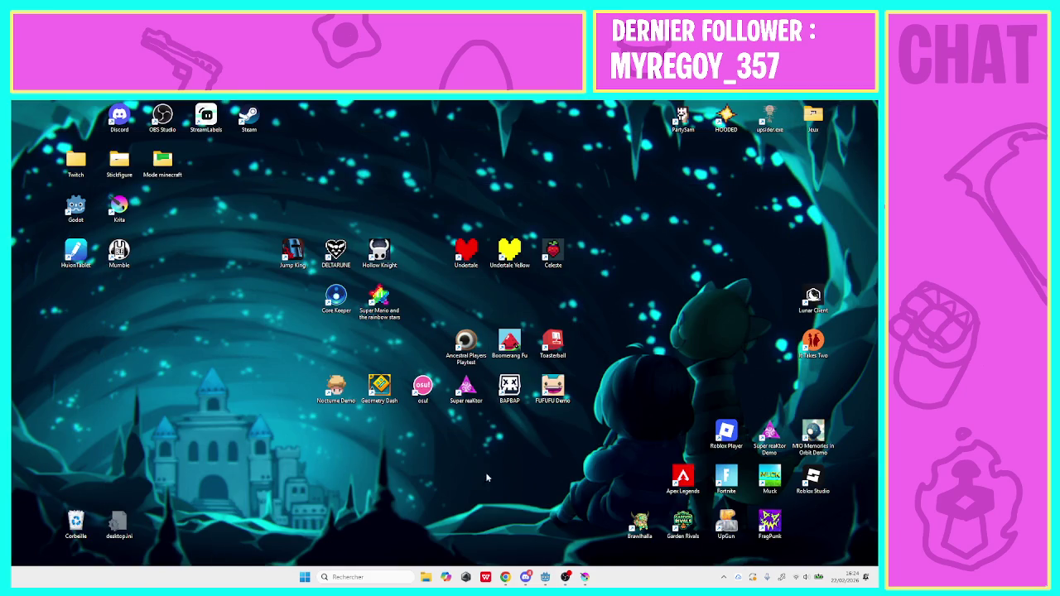
# Launch LibreOffice by searching 'libreOffice' in the Windows taskbar search
pyautogui.click(359, 577)
pyautogui.write('libreOffice')
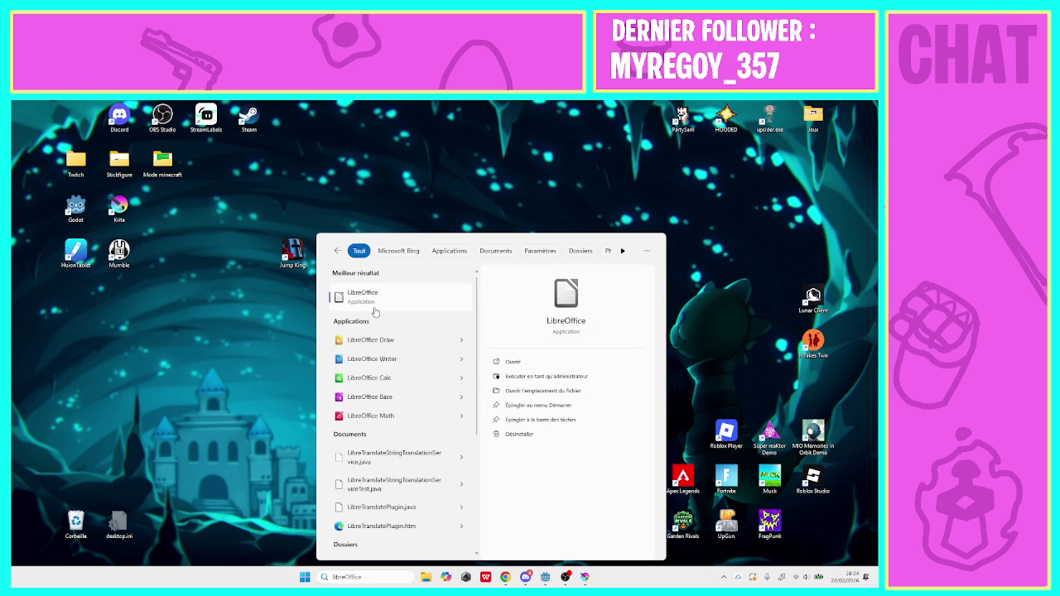
pyautogui.click(365, 296)
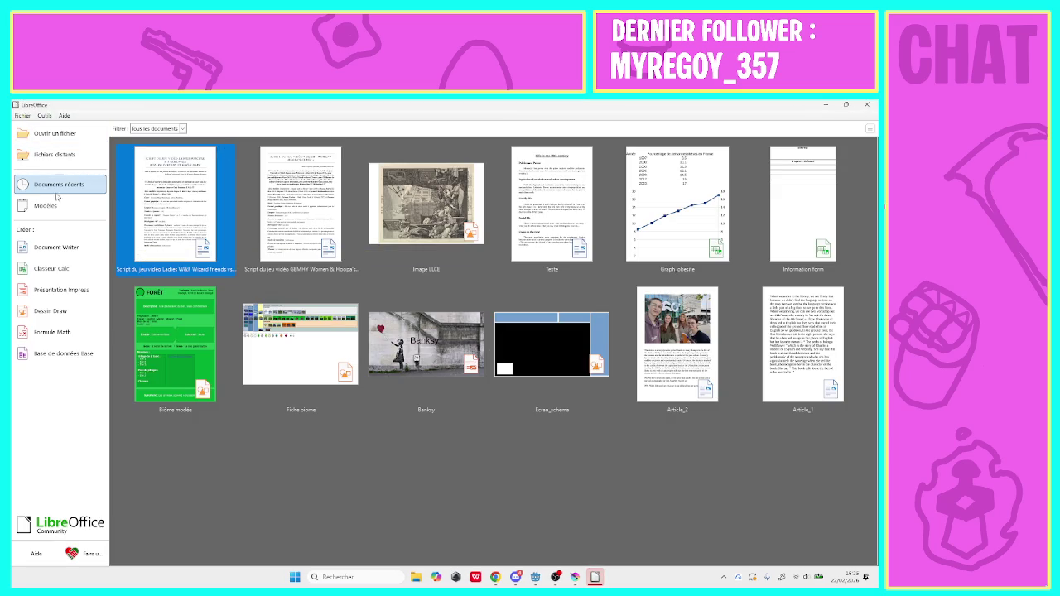
# Create a new Writer document and turn its first typed lines into a bulleted list
pyautogui.click(58, 252)
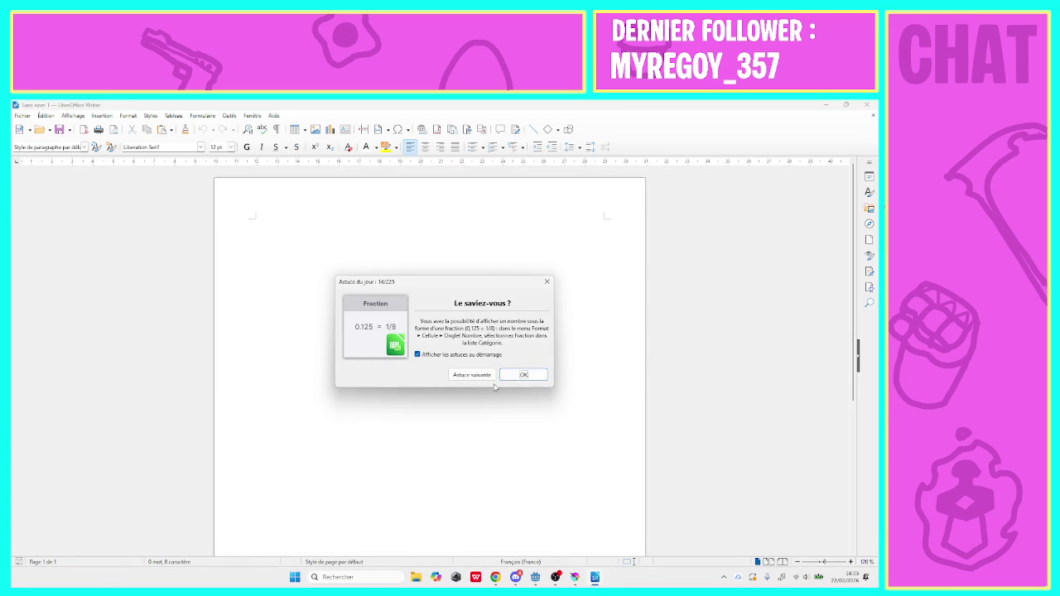
pyautogui.click(523, 374)
pyautogui.click(607, 219)
pyautogui.write('Creer les nive')
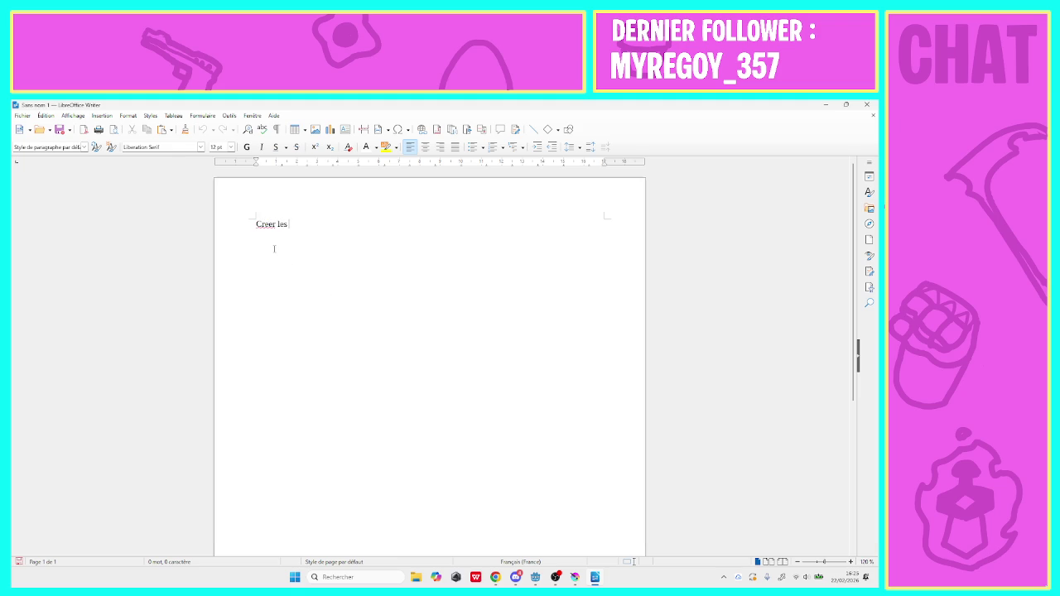
pyautogui.write('aux')
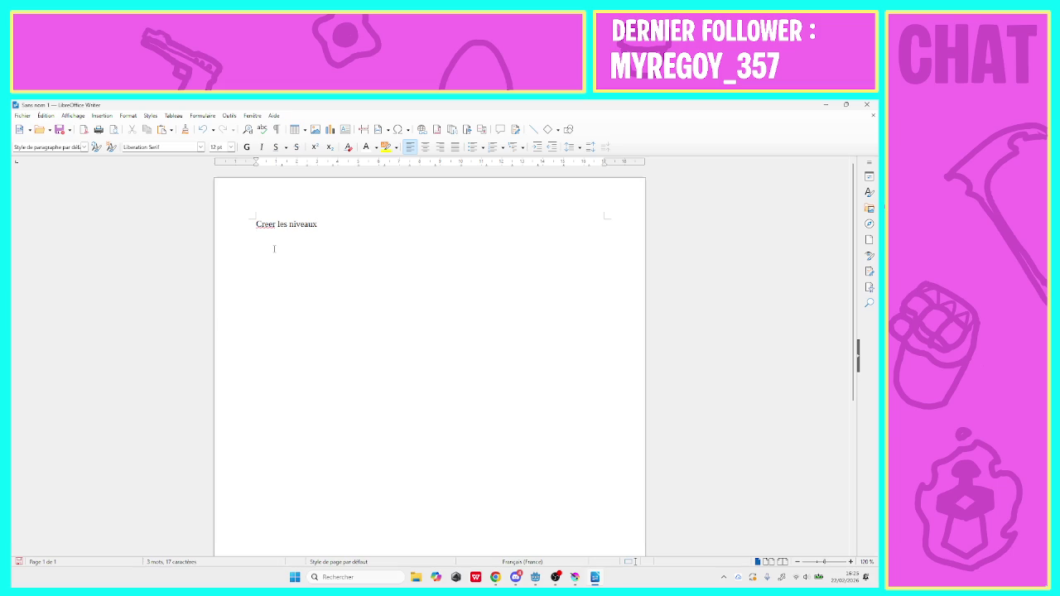
pyautogui.moveTo(241, 233); pyautogui.dragTo(239, 221)
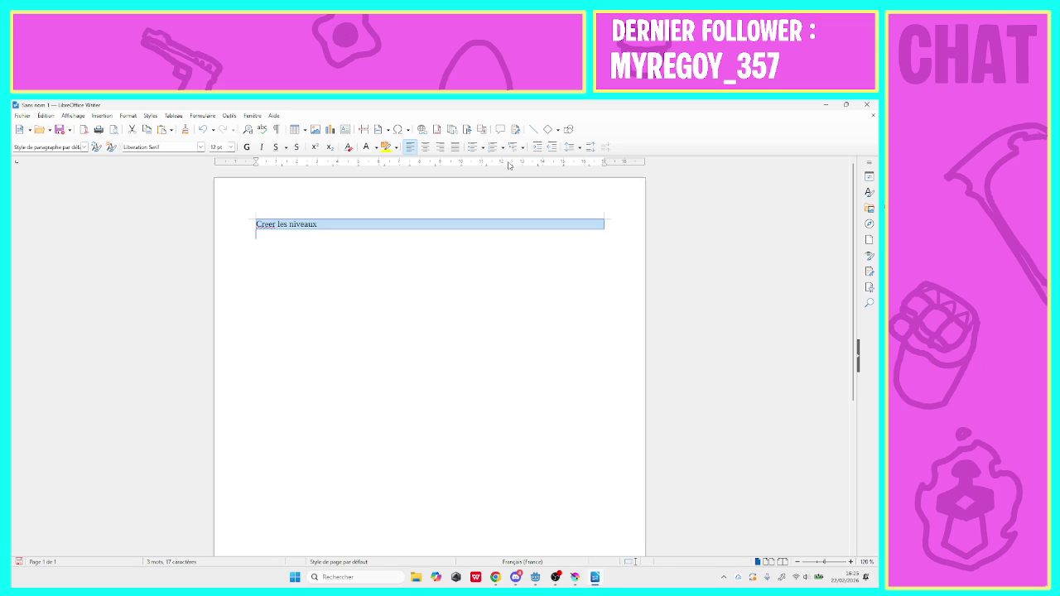
pyautogui.click(474, 147)
pyautogui.rightClick(338, 235)
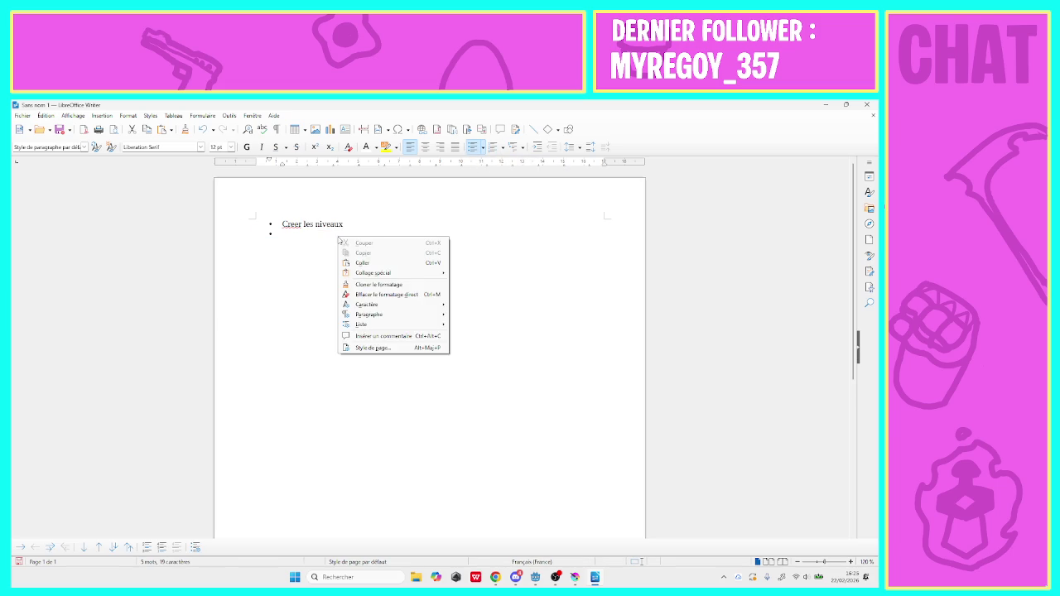
pyautogui.click(322, 236)
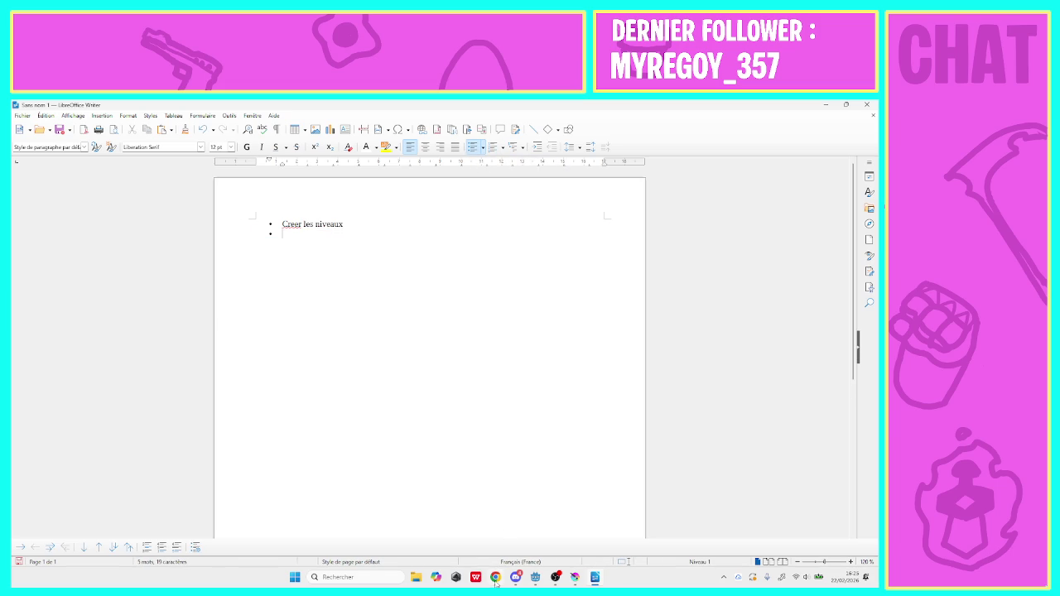
# Resume the YouTube video in the browser, then return to the Writer document
pyautogui.click(496, 578)
pyautogui.click(322, 266)
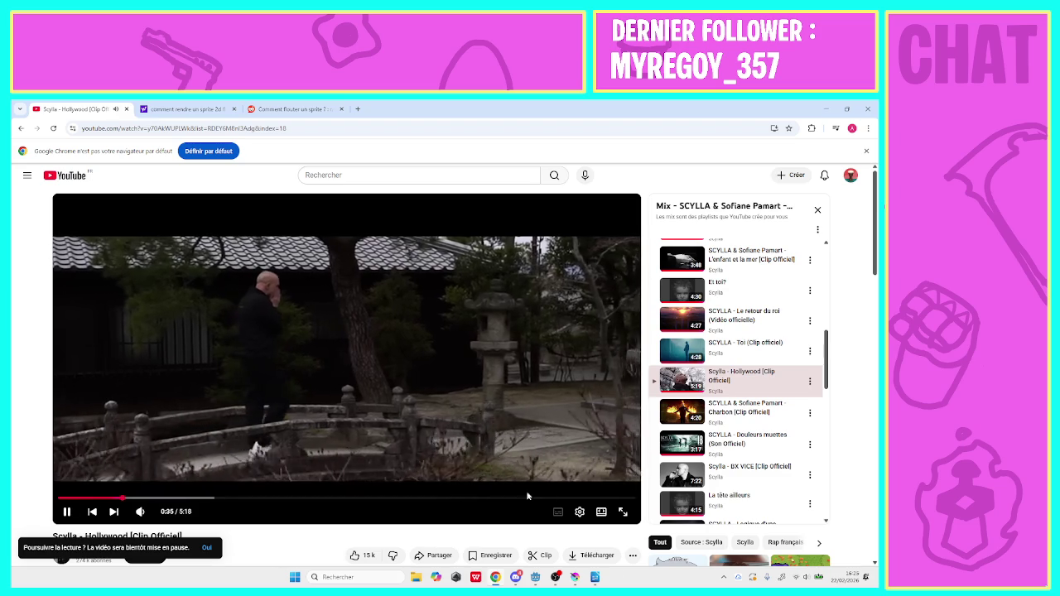
pyautogui.click(594, 577)
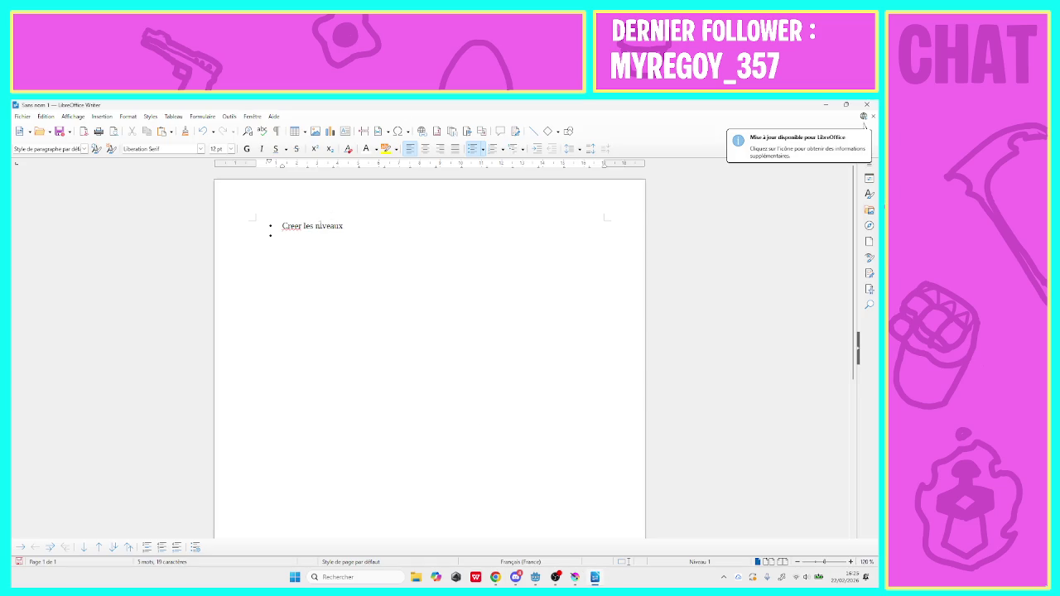
# Correct 'Creer' to 'Créer' and add the bullet 'Mettre un ecran de debut de niveau avec le nom'
pyautogui.rightClick(294, 226)
pyautogui.click(298, 238)
pyautogui.write('Met')
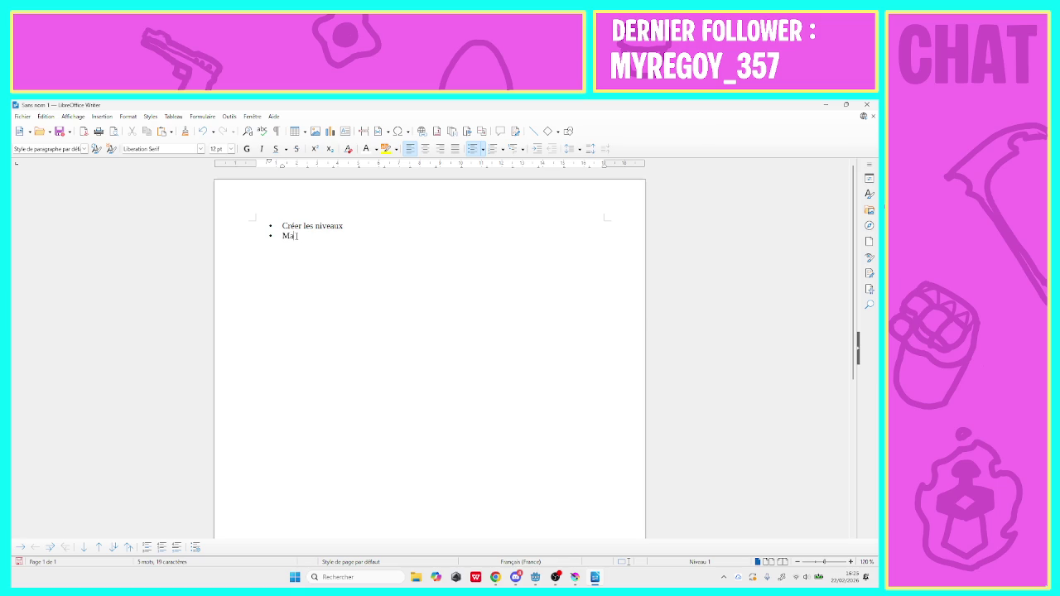
pyautogui.write('tre un ')
pyautogui.write('ecran ')
pyautogui.write('de debut de ')
pyautogui.write('niveau ')
pyautogui.write('a')
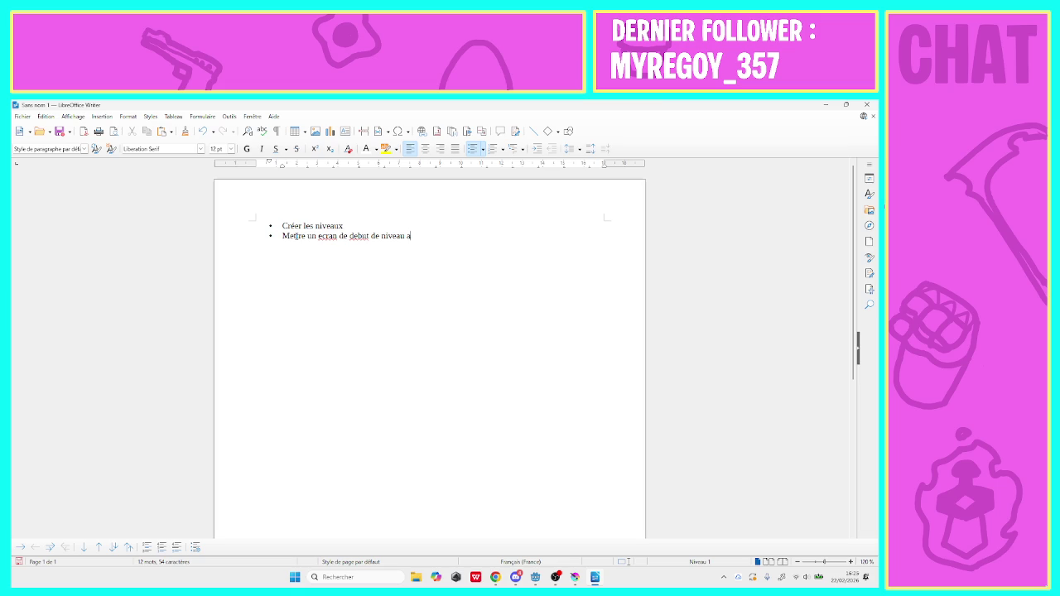
pyautogui.write('vec le nom')
pyautogui.rightClick(325, 238)
# Correct 'ecran' to 'écran' and 'debut' to 'début' using spelling suggestions
pyautogui.click(330, 246)
pyautogui.rightClick(361, 239)
pyautogui.click(364, 246)
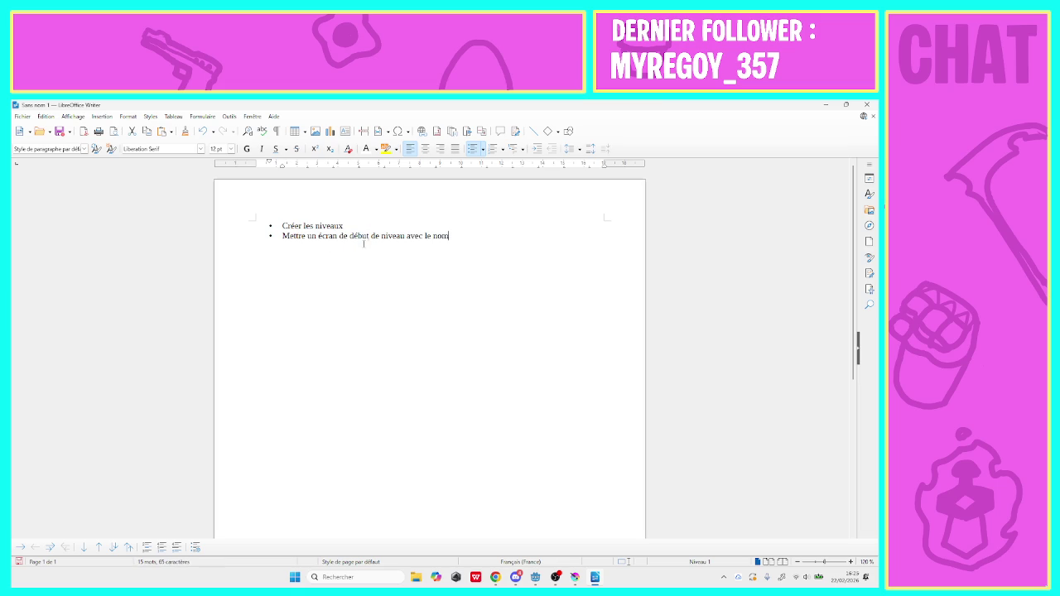
# Add the bullet 'Dessiner l' endscreen et le crédit' after the second item
pyautogui.click(457, 233)
pyautogui.write('Fade in ')
pyautogui.write('fade')
pyautogui.press('BackSpace')
pyautogui.press('BackSpace')
pyautogui.press('BackSpace')
pyautogui.write('Dessiner')
pyautogui.write(' l')
pyautogui.write('e')
pyautogui.press('BackSpace')
pyautogui.write("'")
pyautogui.write(' end')
pyautogui.write('screen')
pyautogui.write(' et le cf')
pyautogui.write('édit')
pyautogui.press('Return')
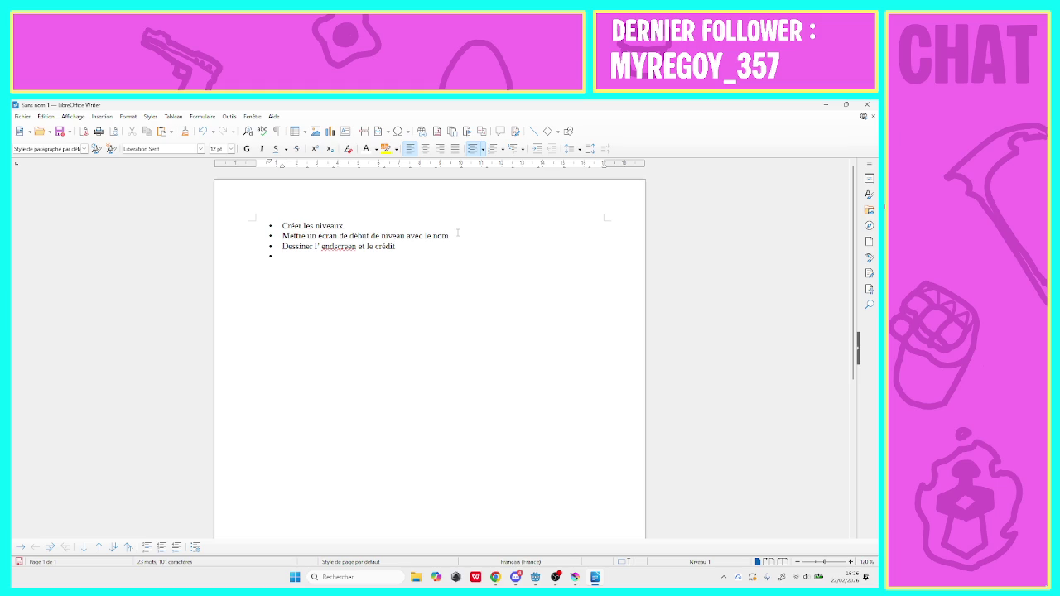
# Add the bullets 'Coder l'endcreen' and 'Fade in fade out'
pyautogui.write("Coder l'é")
pyautogui.write('nd')
pyautogui.write('crenne')
pyautogui.press('BackSpace')
pyautogui.press('BackSpace')
pyautogui.press('BackSpace')
pyautogui.write('en')
pyautogui.press('Return')
pyautogui.write('Fade in ')
pyautogui.write('fade')
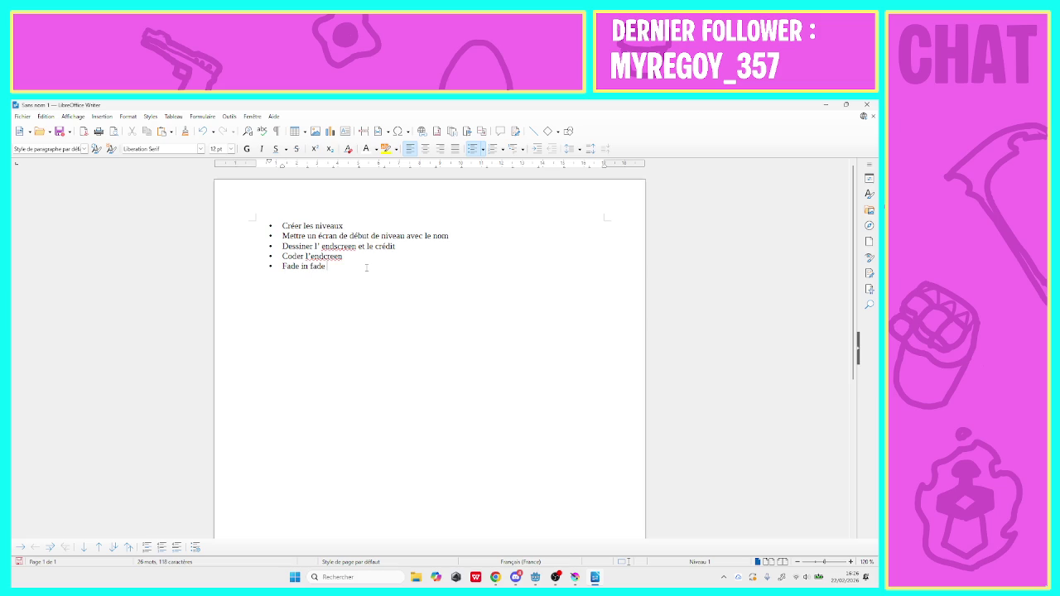
pyautogui.write(' ourt')
pyautogui.press('BackSpace')
pyautogui.write('t')
# Insert 'Mettre les musique dans le jeu' as a new bullet after the second item
pyautogui.click(450, 236)
pyautogui.press('Return')
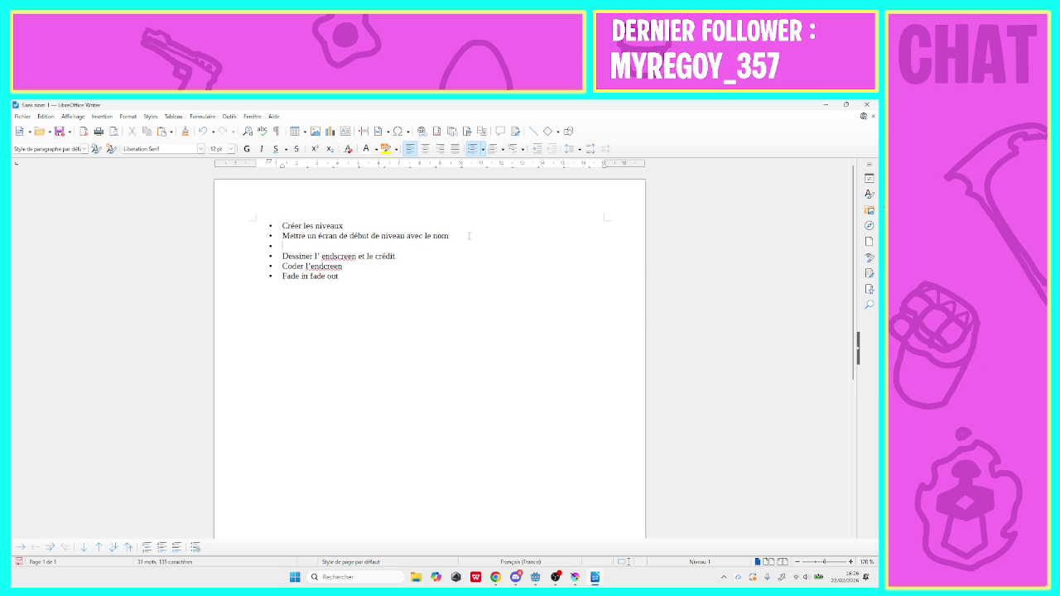
pyautogui.write('Mettr')
pyautogui.write('e les musi')
pyautogui.write('que dans')
pyautogui.write(' le jeu')
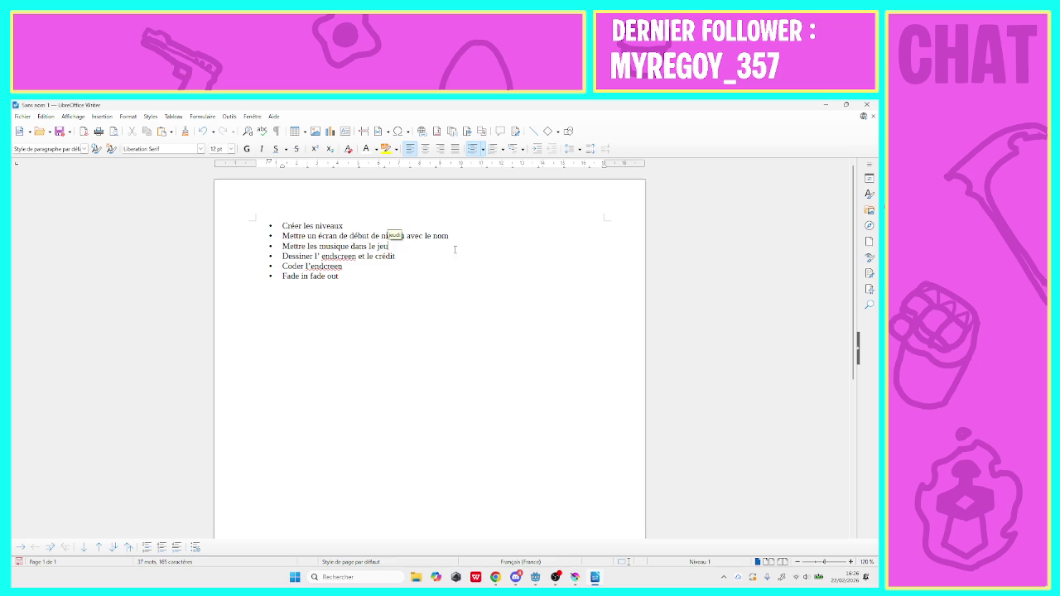
# Add 'Dessiner une intro ( studio, engine, game jam )' and 'La mettre dans le jeu'
pyautogui.click(353, 276)
pyautogui.write('Dess')
pyautogui.press('Return')
pyautogui.write('une in')
pyautogui.write('tro')
pyautogui.write(' ( stu')
pyautogui.write('dio ')
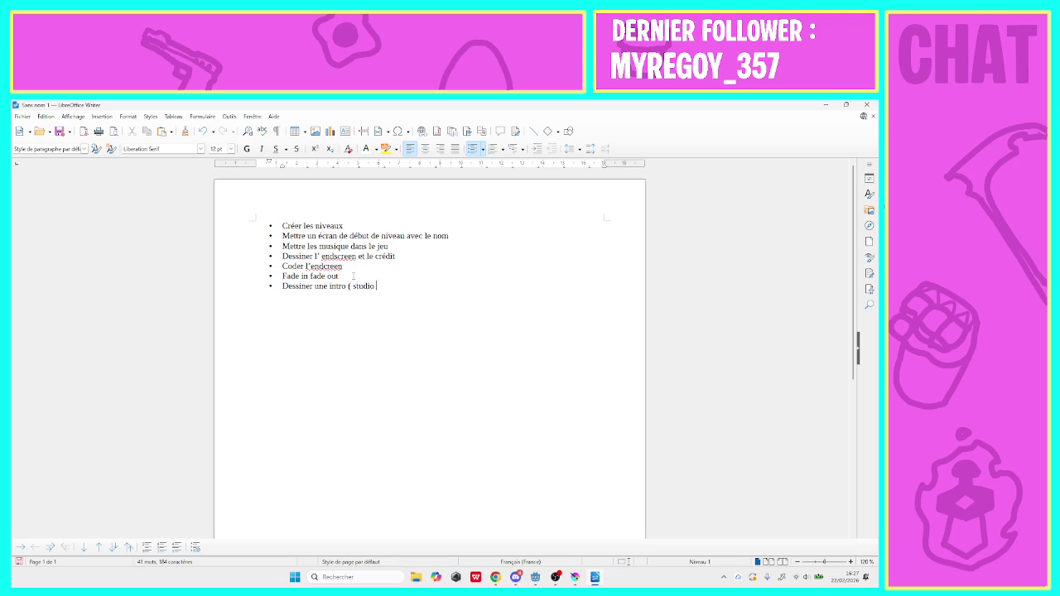
pyautogui.write(', engine')
pyautogui.write(', game')
pyautogui.write(' ja')
pyautogui.write('m )')
pyautogui.write('La mettre')
pyautogui.write(' dans le')
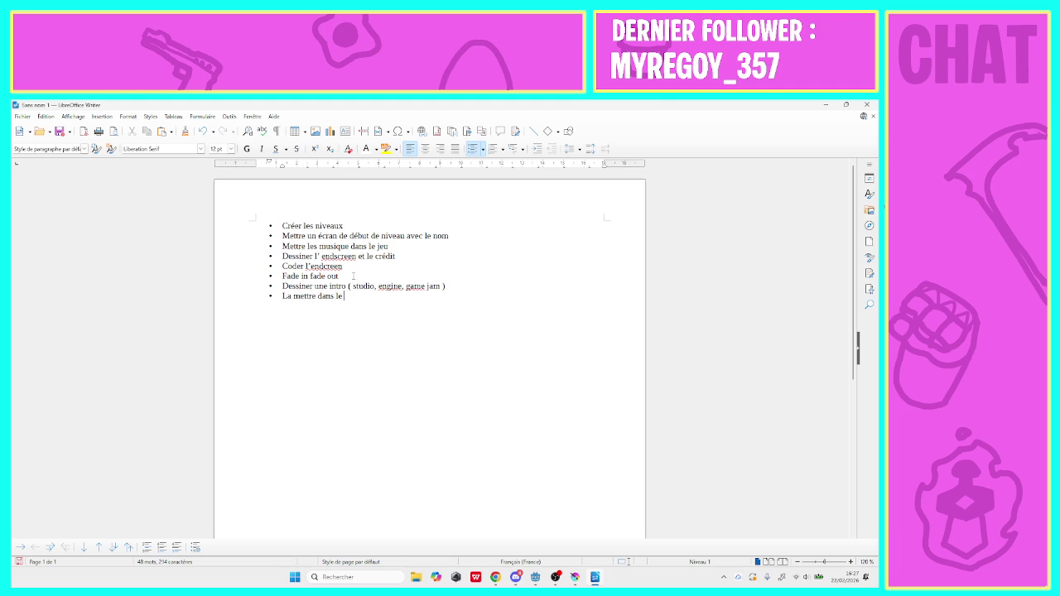
pyautogui.write(' jeu')
# Insert underscore separator lines between groups of list items
pyautogui.press('Return')
pyautogui.write('_____________')
pyautogui.press('Return')
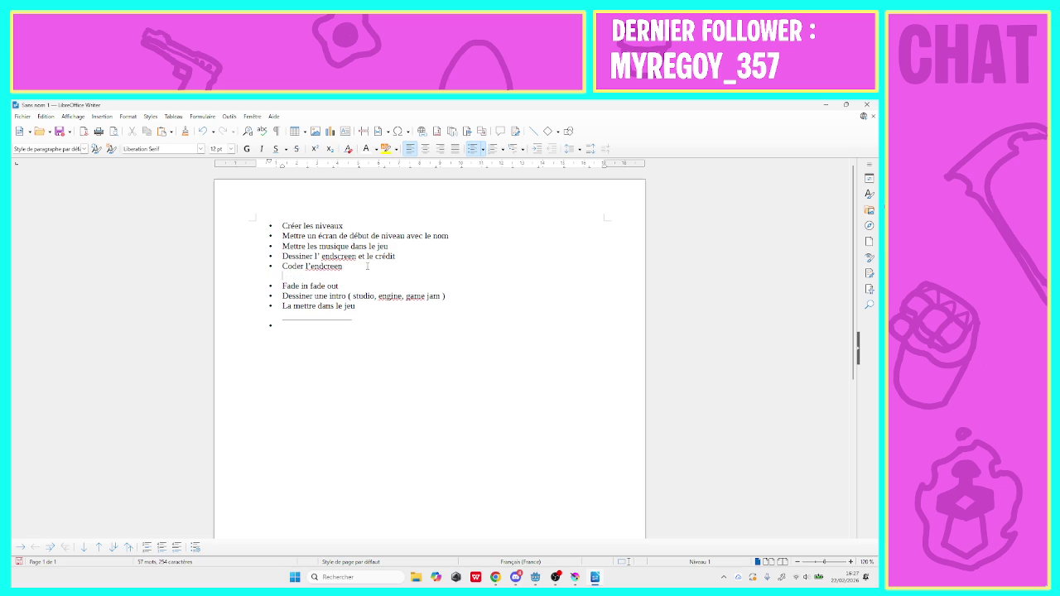
pyautogui.write('________________')
# Add 'Créer niveau 10 et 11' and an item for « face b » unlocked at the end of the game
pyautogui.write('C')
pyautogui.write('réer ')
pyautogui.write('niveau')
pyautogui.write(' 10')
pyautogui.write(' et 11')
pyautogui.press('BackSpace')
pyautogui.write('Créer')
pyautogui.write(' «  face b')
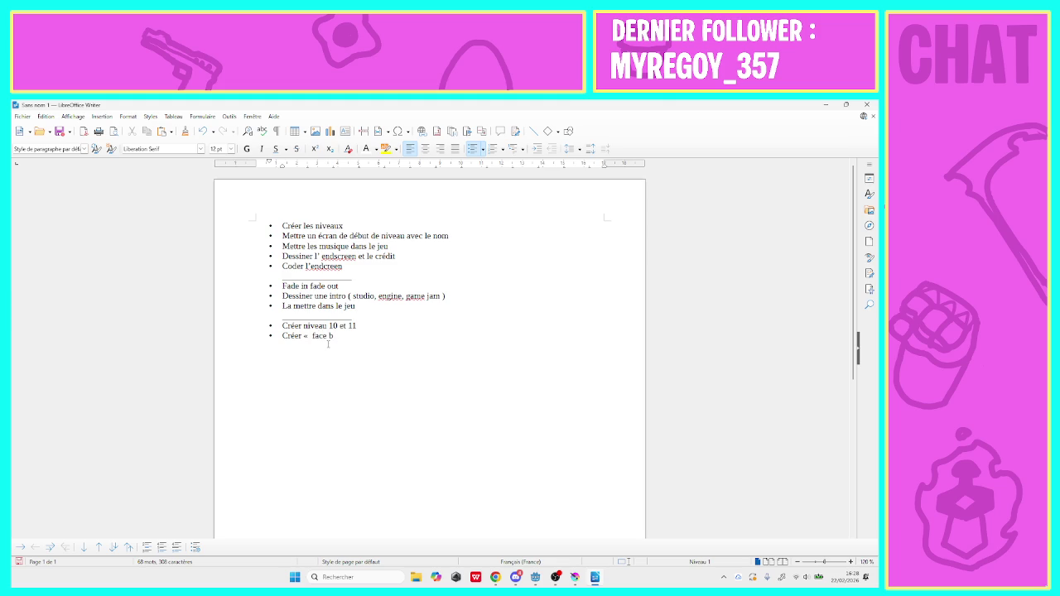
pyautogui.press('BackSpace')
pyautogui.write('»')
pyautogui.write('debloqié')
pyautogui.press('BackSpace')
pyautogui.press('BackSpace')
pyautogui.write('ué a l')
pyautogui.write('a fin du jeu')
# Add another separator line and begin the bullet 'Dessiner menu niveau face b'
pyautogui.press('Return')
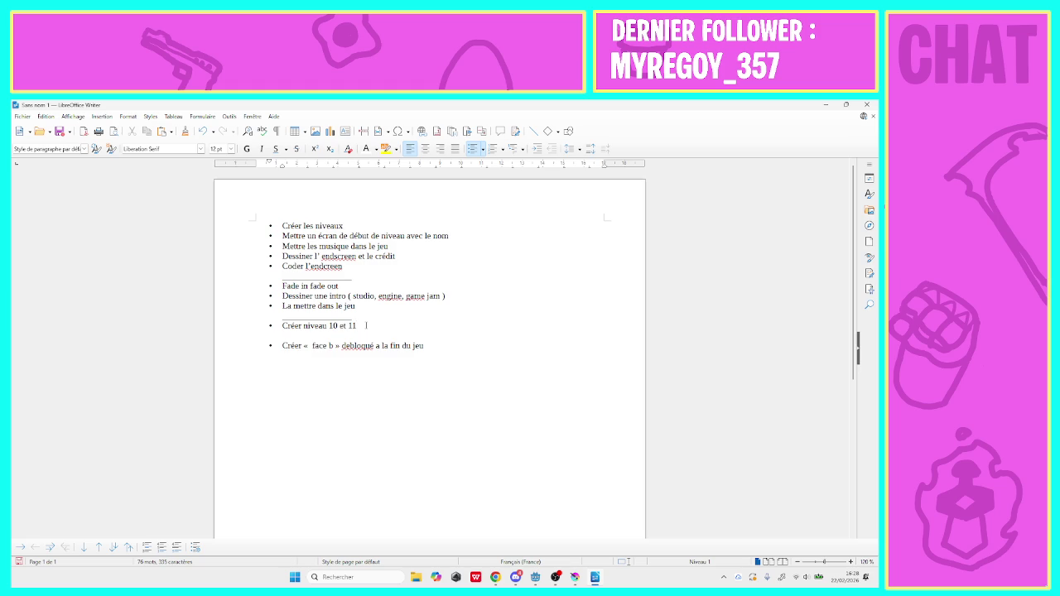
pyautogui.write('_________________')
pyautogui.press('Return')
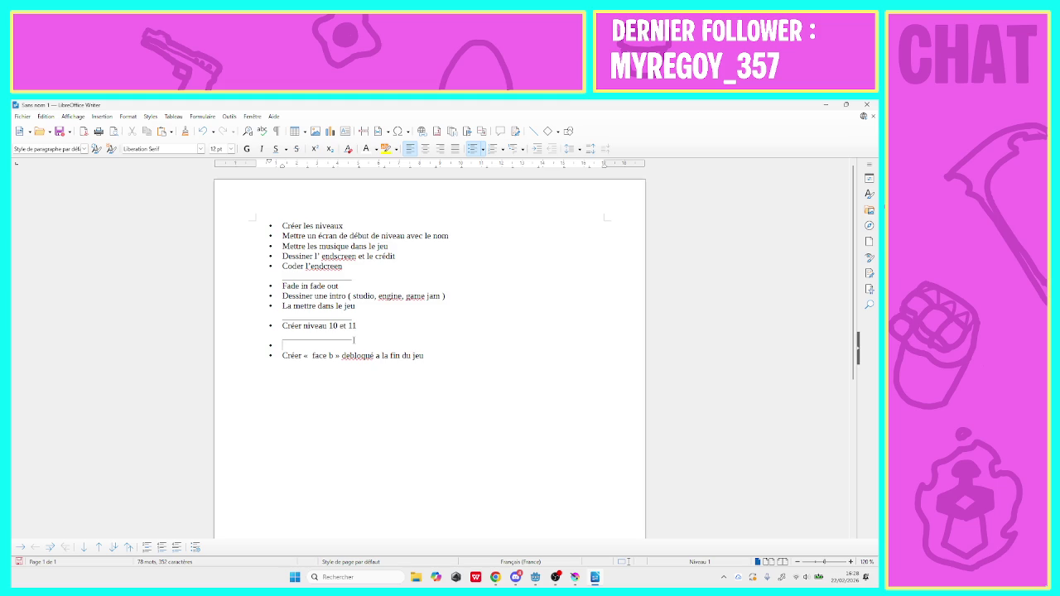
pyautogui.write('Dessiner')
pyautogui.write(' menu')
pyautogui.write(' niveau ')
pyautogui.write('face b')
# Add 'Choisir des musique' and an item about easily switching from menu phase a to phase b
pyautogui.press('Return')
pyautogui.write('C')
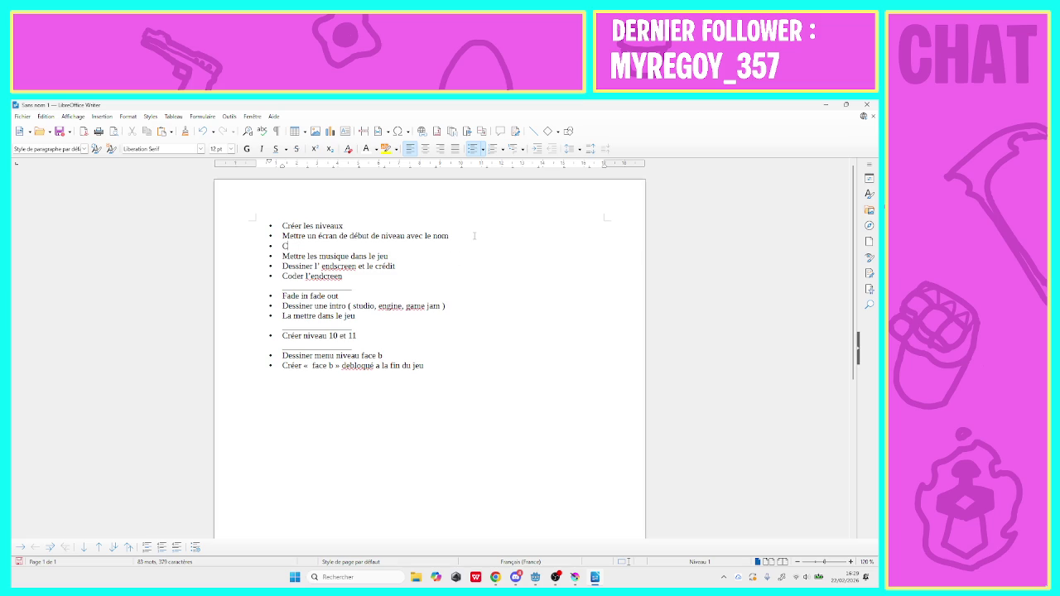
pyautogui.write('hoisir d')
pyautogui.write('es musique')
pyautogui.write('Faire ')
pyautogui.write('en sorte')
pyautogui.write('qu')
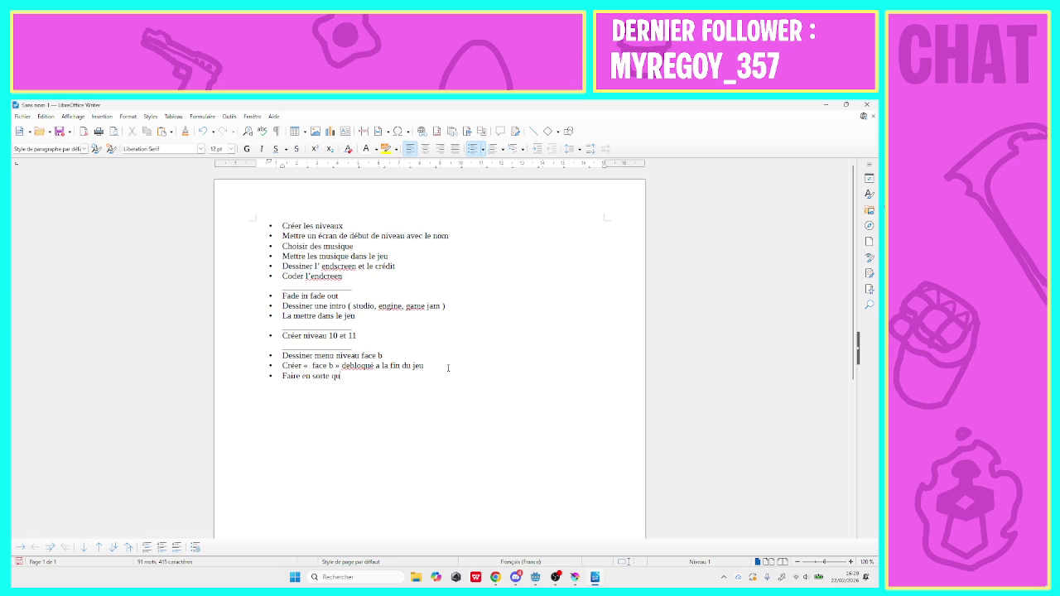
pyautogui.write("'on pui")
pyautogui.write('sse p')
pyautogui.write('asser')
pyautogui.write(' du l')
pyautogui.write('menu p')
pyautogui.write('hase a ')
pyautogui.write('au menu p')
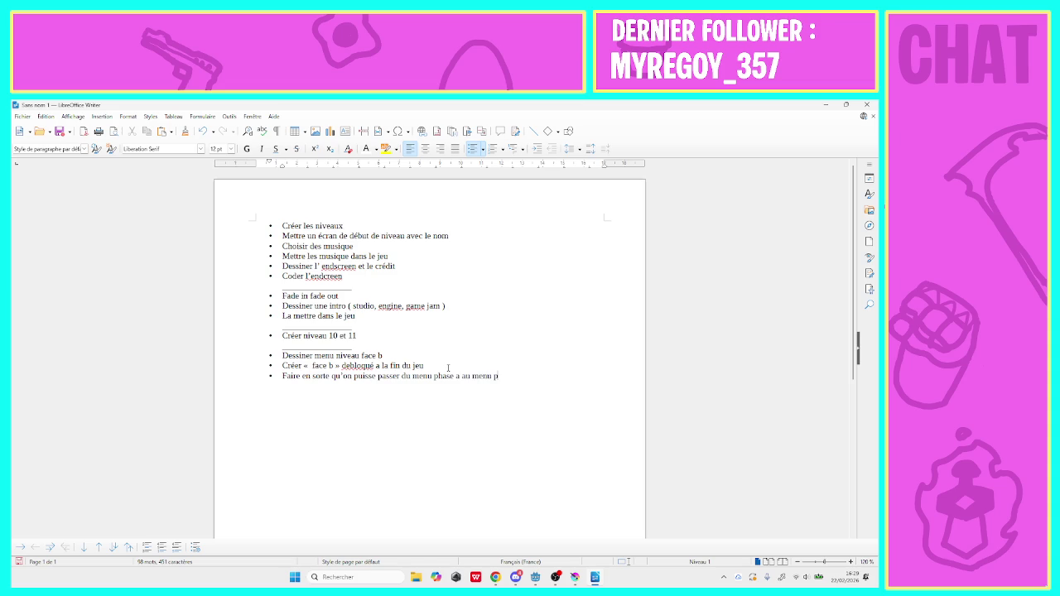
pyautogui.write('hase b')
pyautogui.write(' facilement')
# Insert the bullet 'Keybind pour manette' after 'La mettre dans le jeu'
pyautogui.click(461, 316)
pyautogui.press('Return')
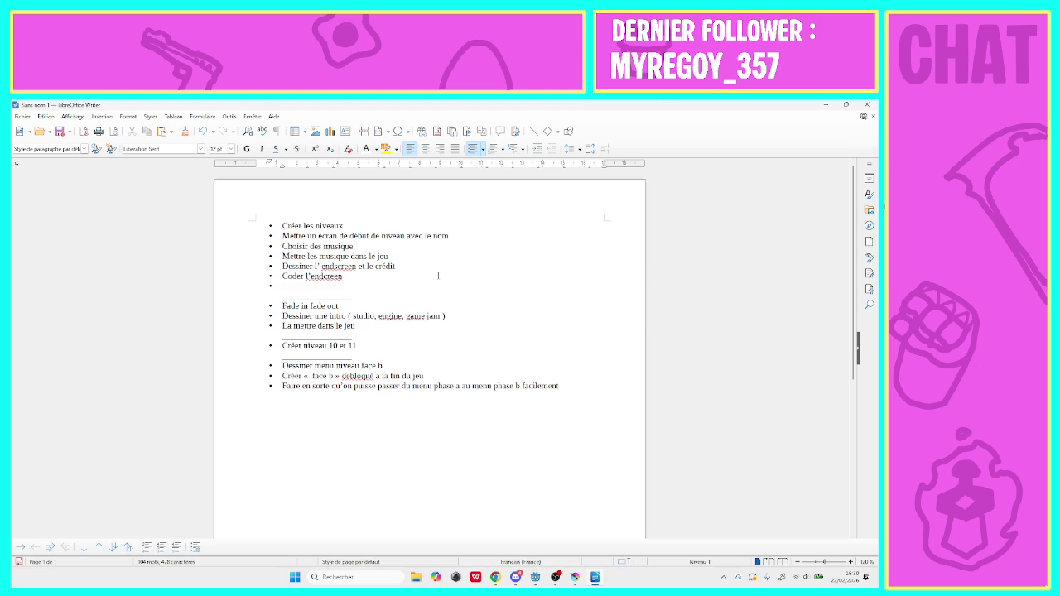
pyautogui.write('Keybin')
pyautogui.write('d')
pyautogui.write(' pour manette')
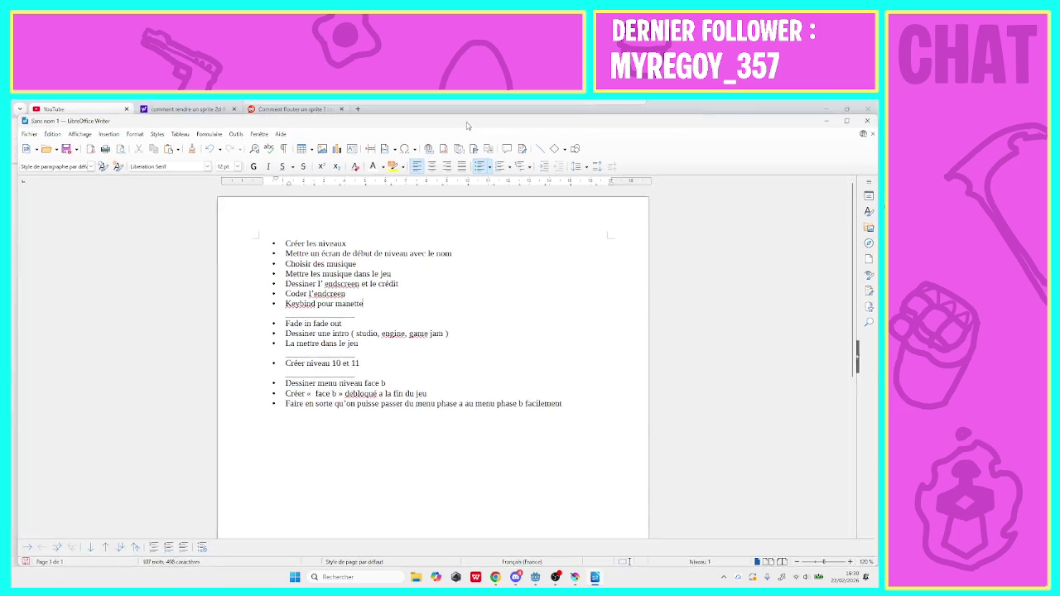
# Start Save As and browse to the Godot > paradygme-shift project folder
pyautogui.click(49, 131)
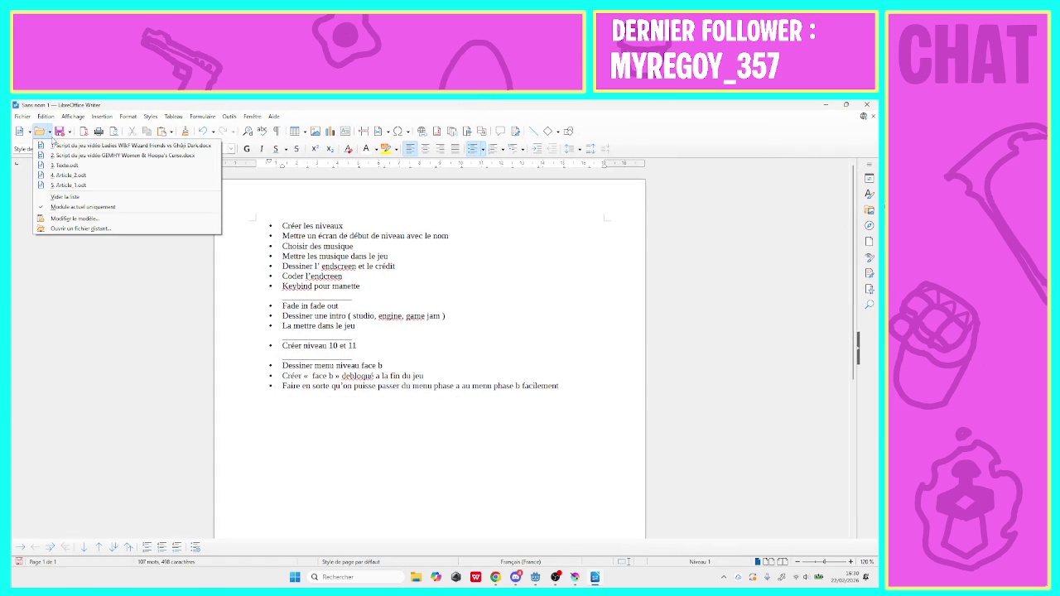
pyautogui.click(59, 134)
pyautogui.click(59, 132)
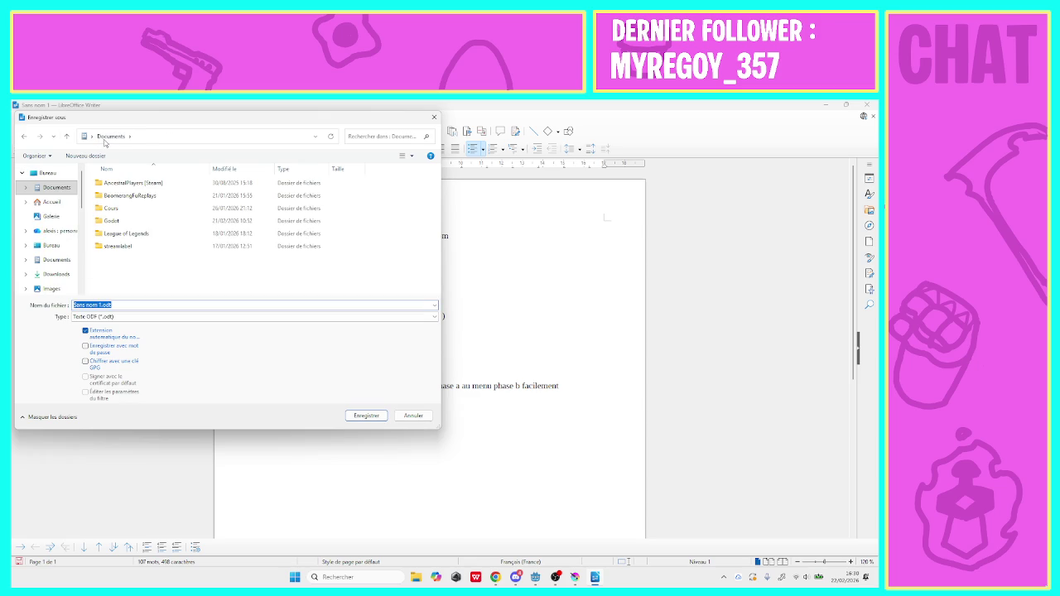
pyautogui.doubleClick(122, 220)
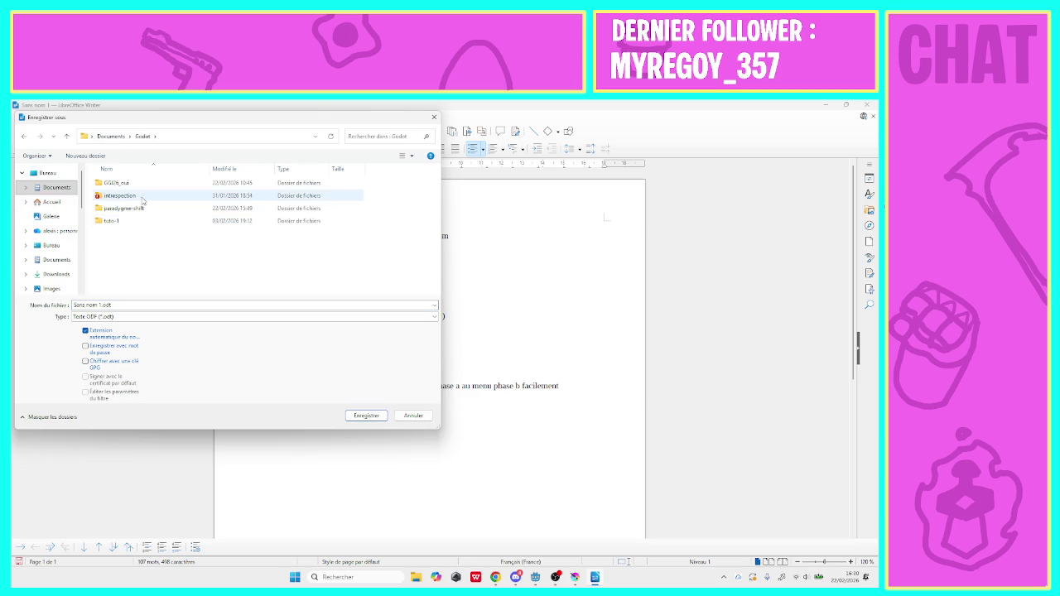
pyautogui.doubleClick(142, 209)
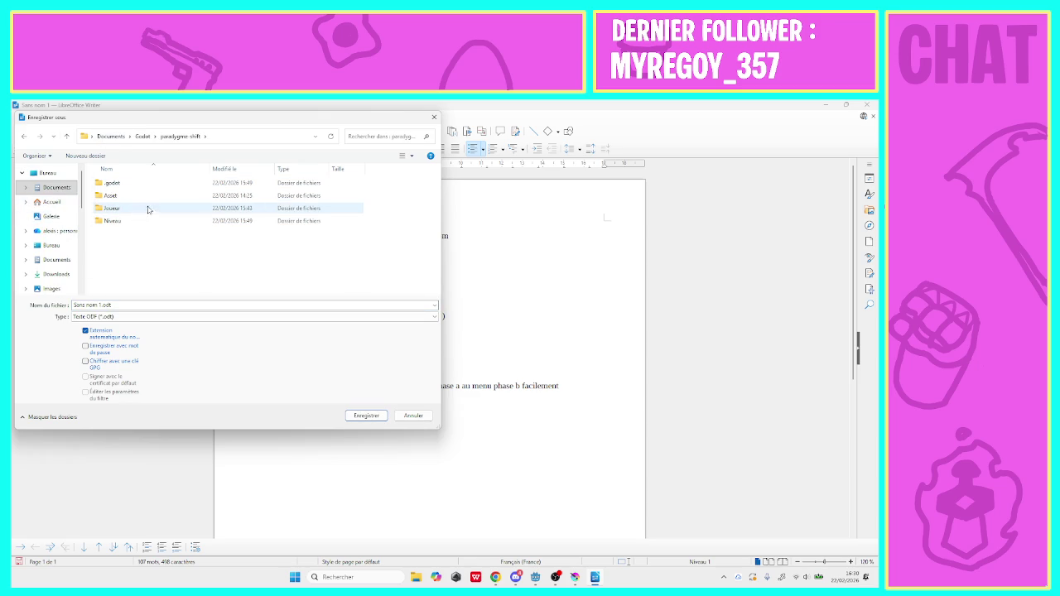
# Create a new folder named README in the project and open it
pyautogui.rightClick(130, 255)
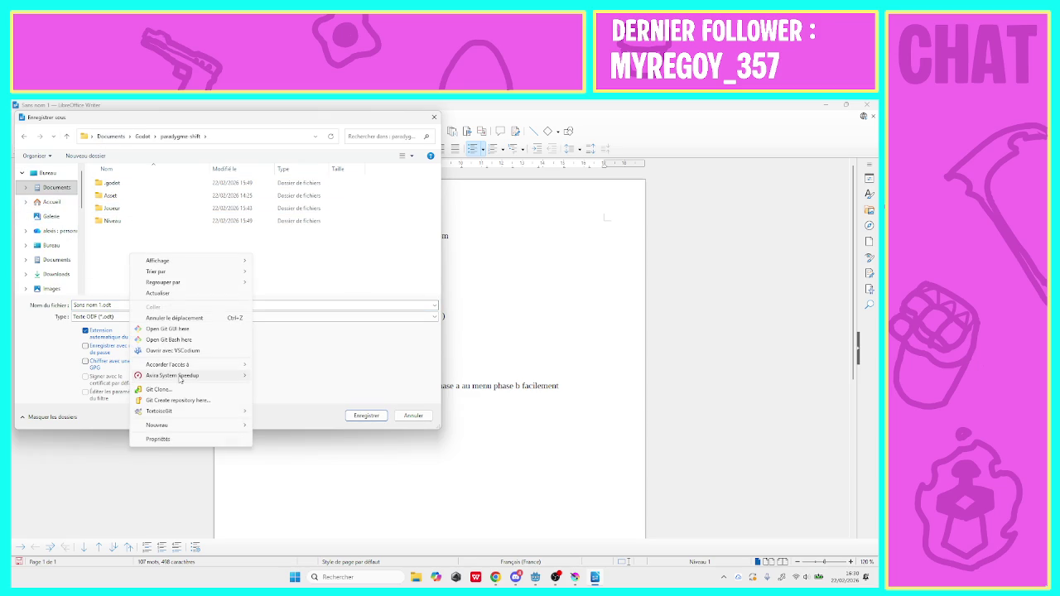
pyautogui.moveTo(175, 426)
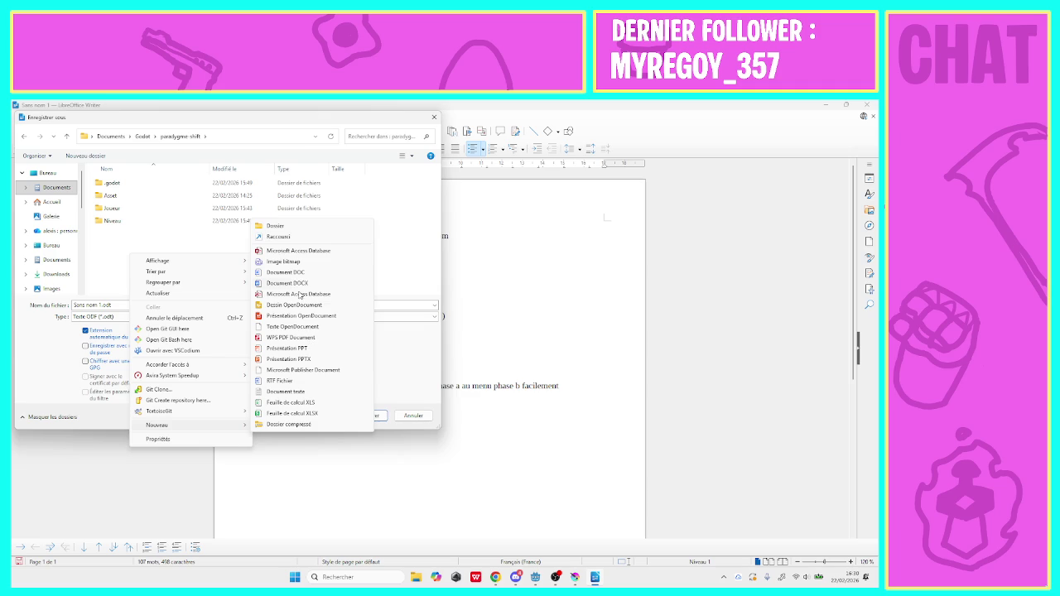
pyautogui.click(275, 228)
pyautogui.write('REA')
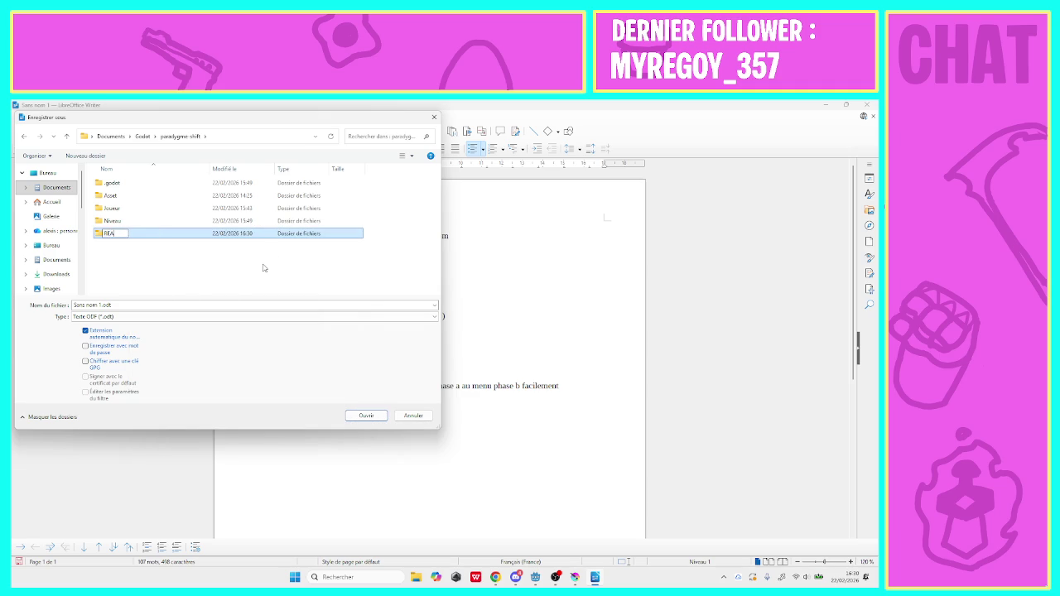
pyautogui.write('DME')
pyautogui.press('Return')
pyautogui.doubleClick(209, 238)
# Save the to-do list as Road_map.odt in the README folder
pyautogui.click(106, 305)
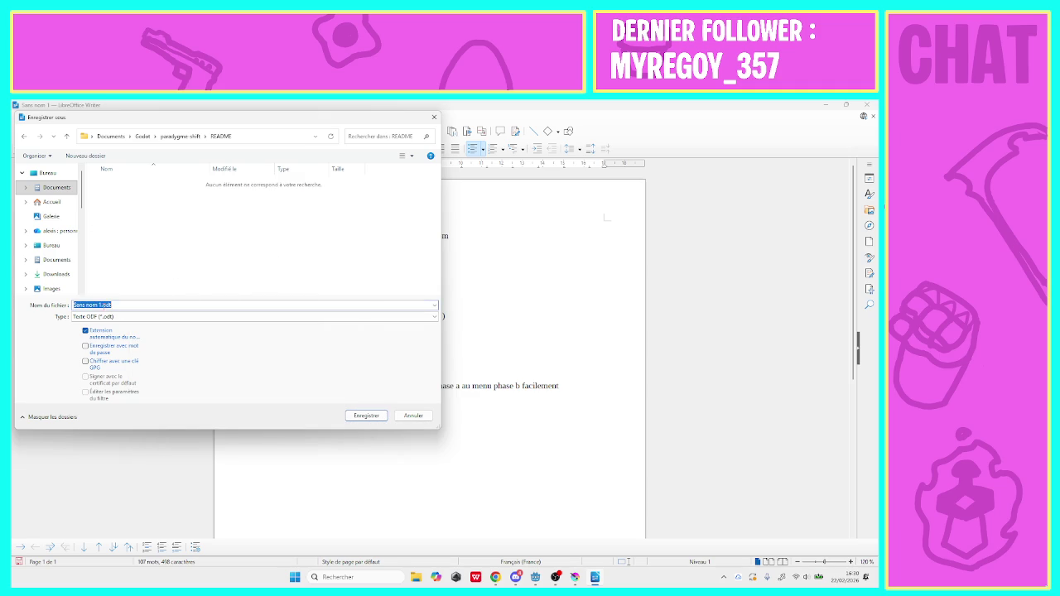
pyautogui.click(99, 305)
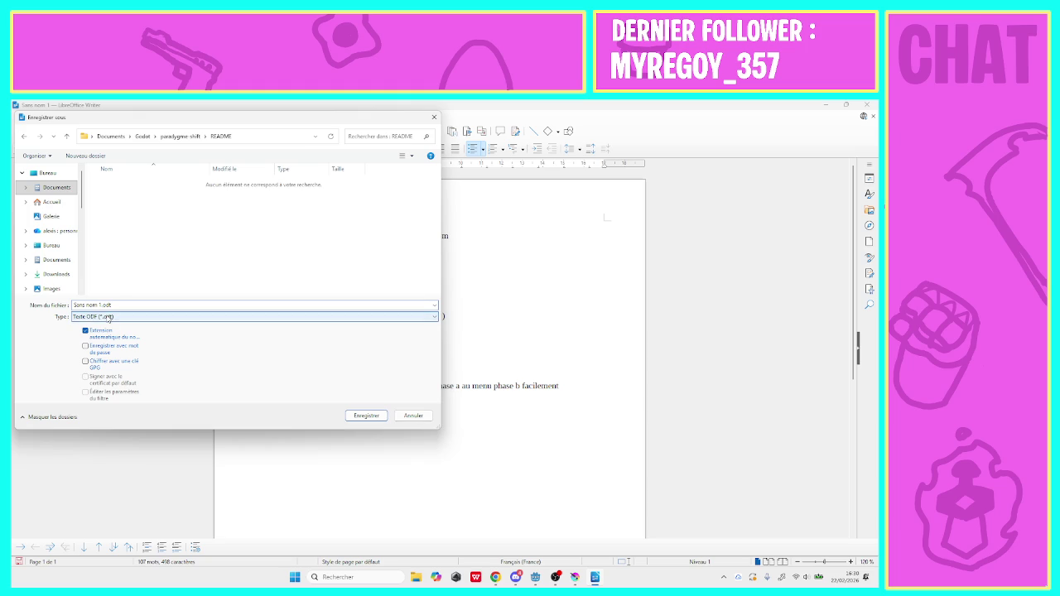
pyautogui.press('BackSpace')
pyautogui.press('BackSpace')
pyautogui.press('BackSpace')
pyautogui.write('Read_me')
pyautogui.write('p')
pyautogui.press('Return')
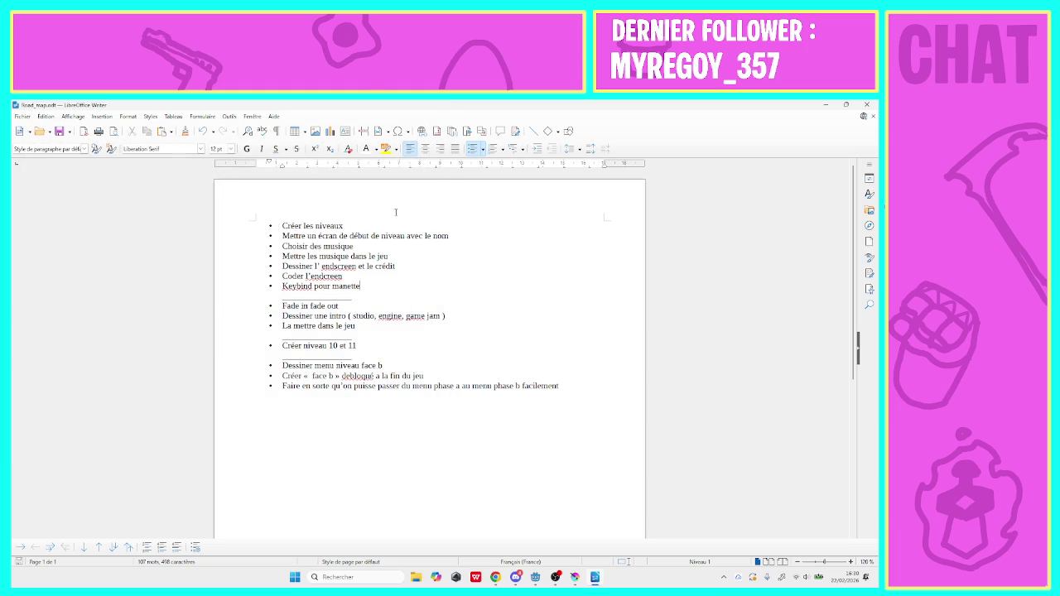
# Minimize Writer and the browser, restore Godot, and open the niveau_1 scene in 2D
pyautogui.click(826, 105)
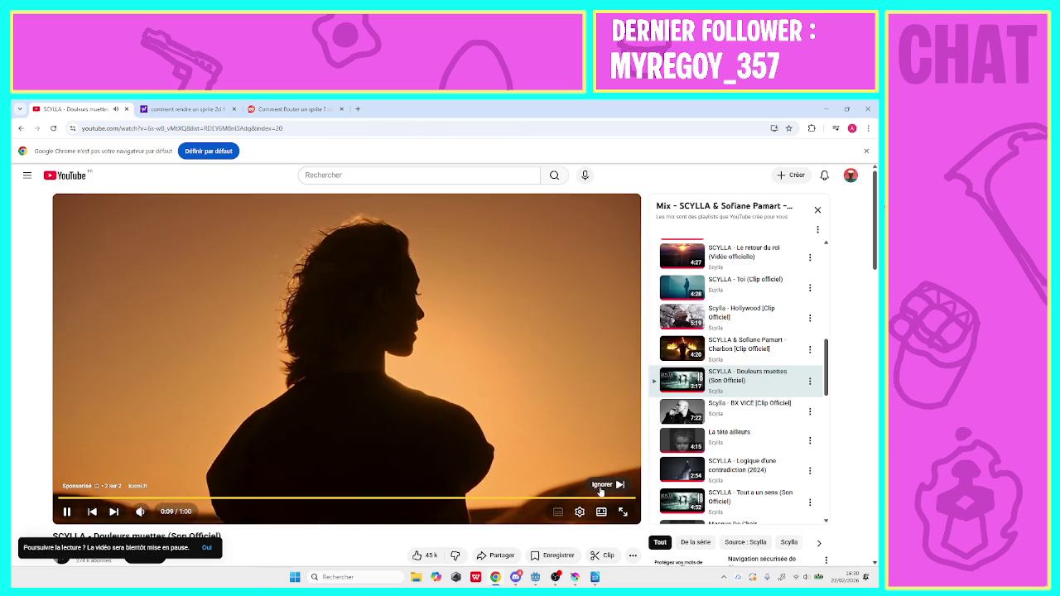
pyautogui.click(602, 490)
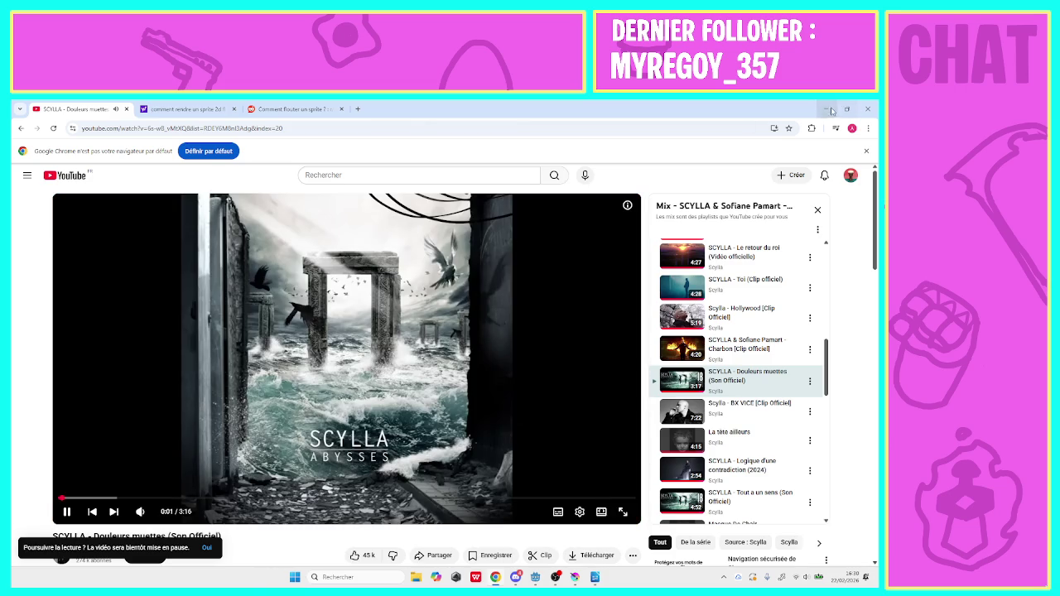
pyautogui.click(829, 109)
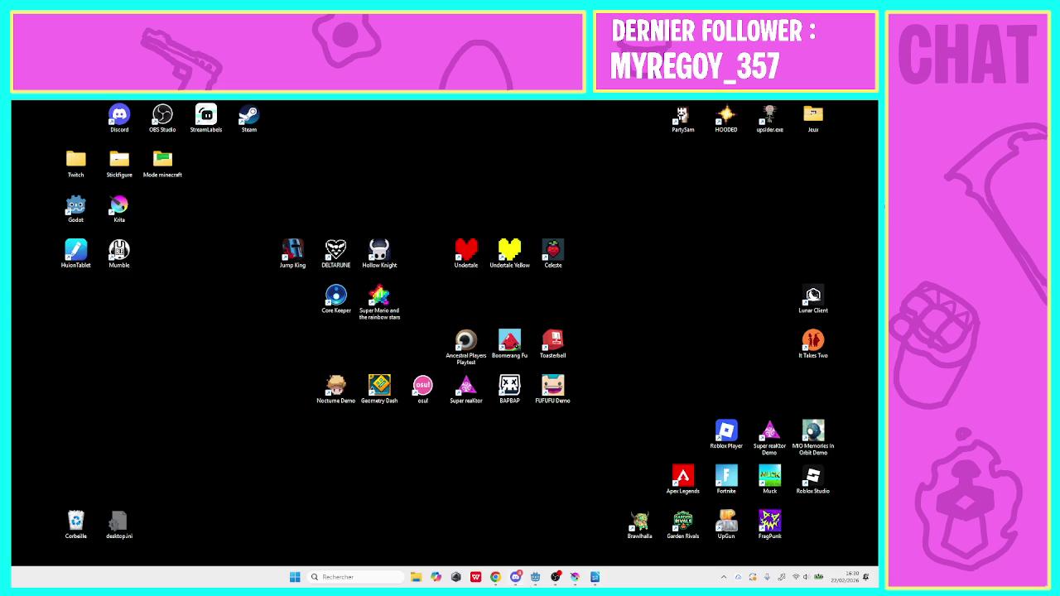
pyautogui.click(535, 578)
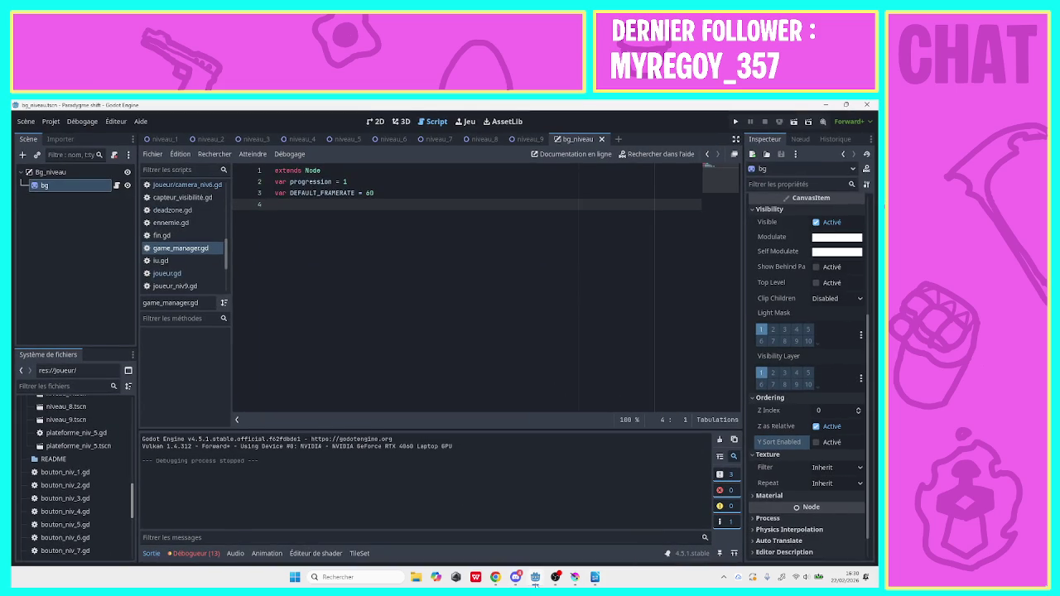
pyautogui.click(374, 122)
pyautogui.click(163, 139)
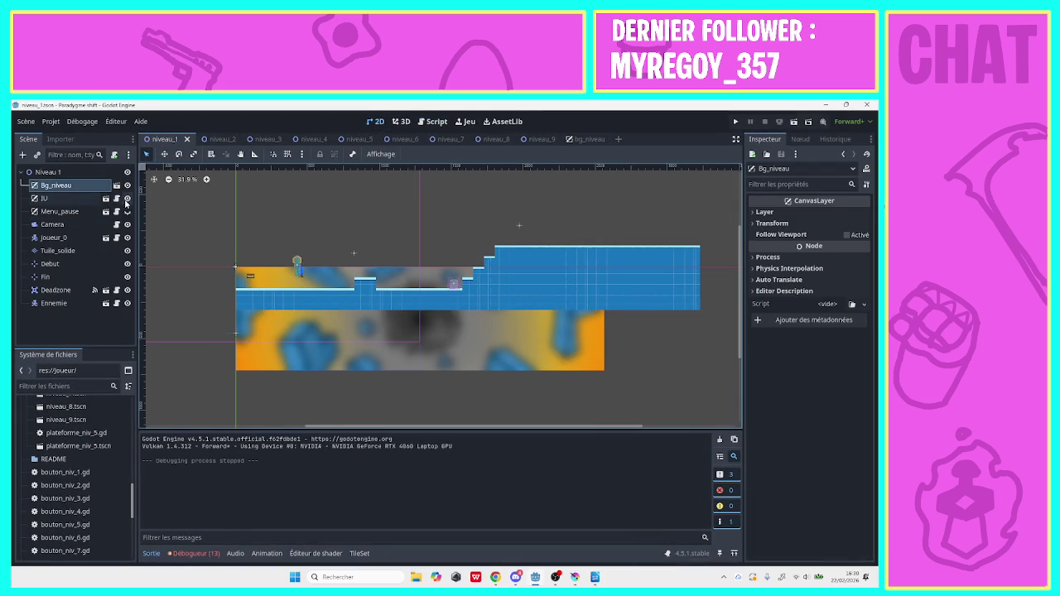
# Hide Menu_pause, briefly toggle Bg_niveau and IU visibility, and select the Tuile_solide layer
pyautogui.click(127, 213)
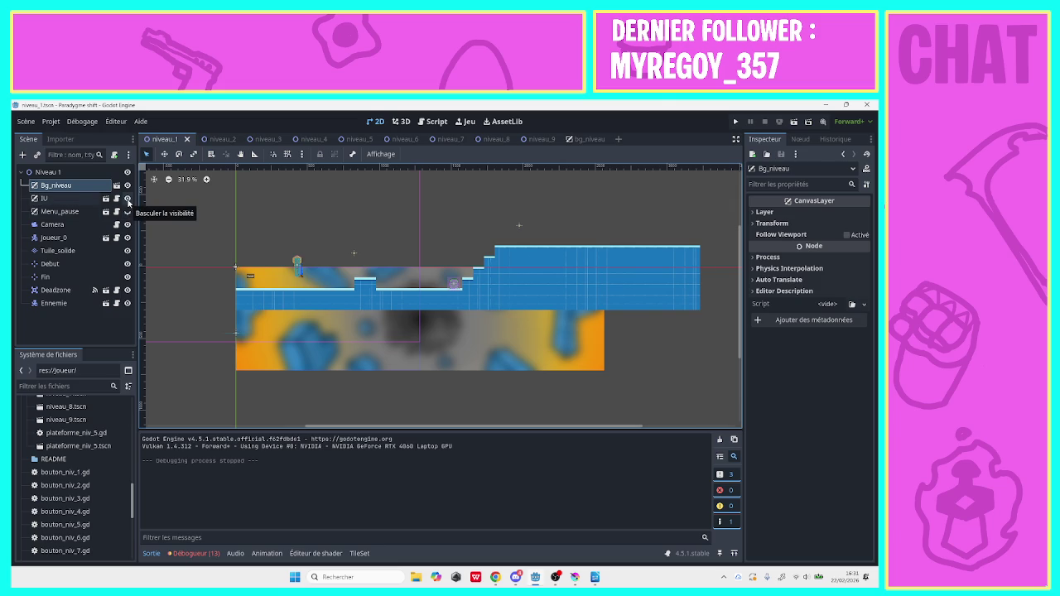
pyautogui.click(127, 185)
pyautogui.click(128, 199)
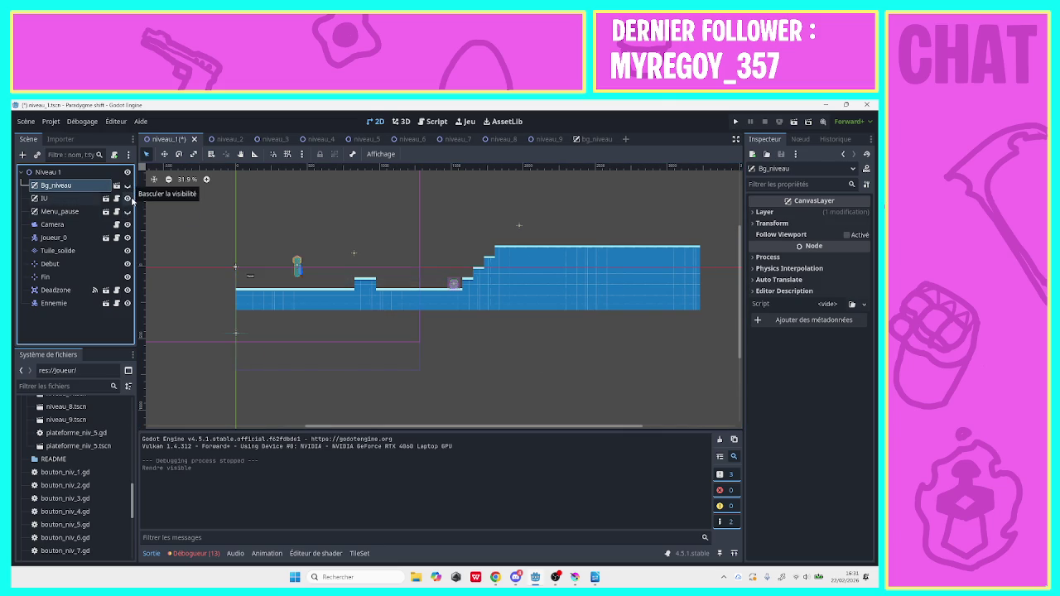
pyautogui.click(128, 198)
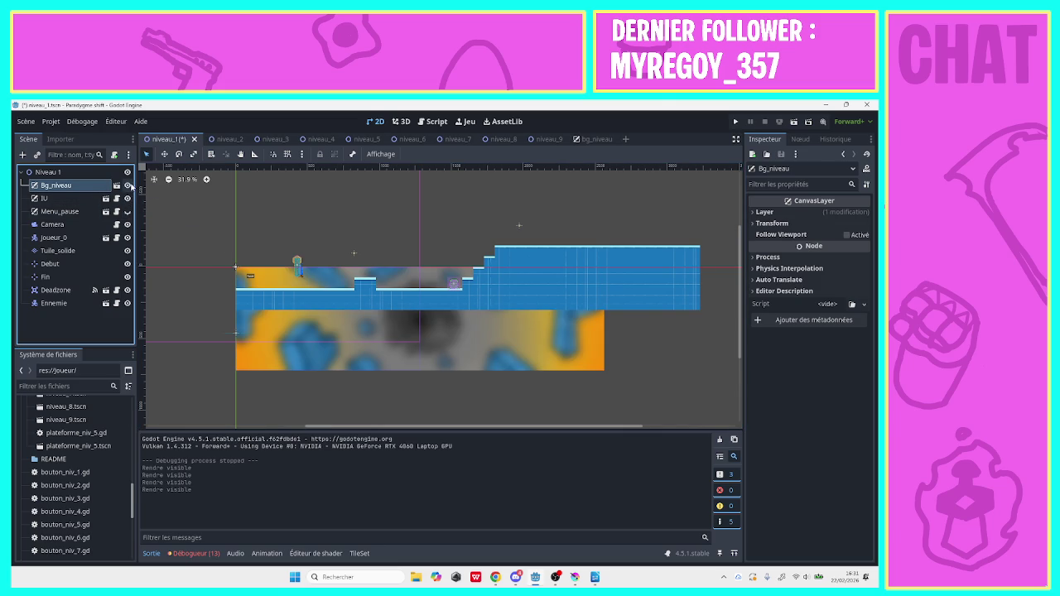
pyautogui.click(128, 186)
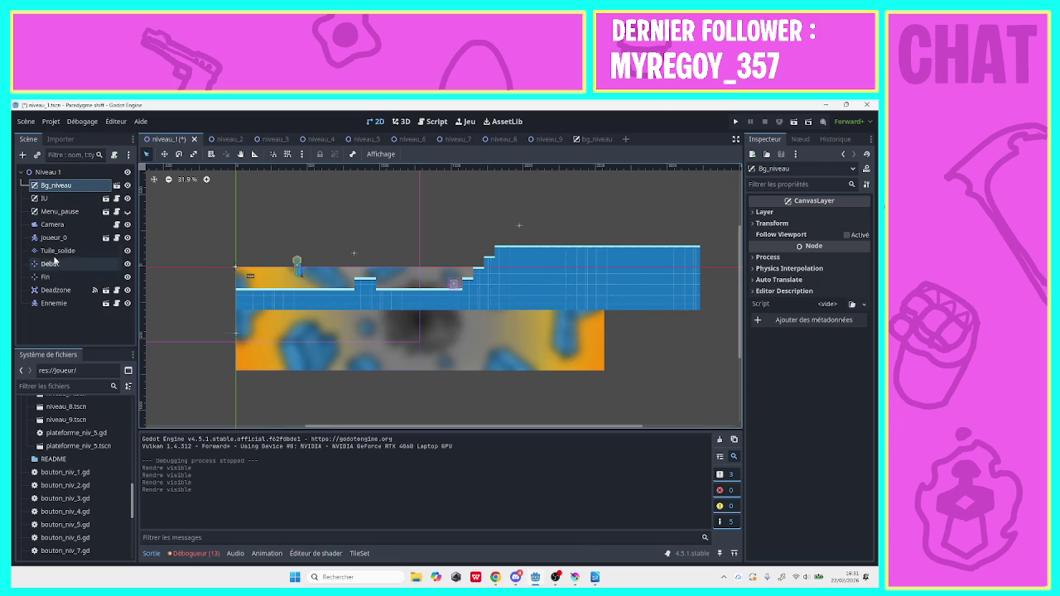
pyautogui.click(116, 251)
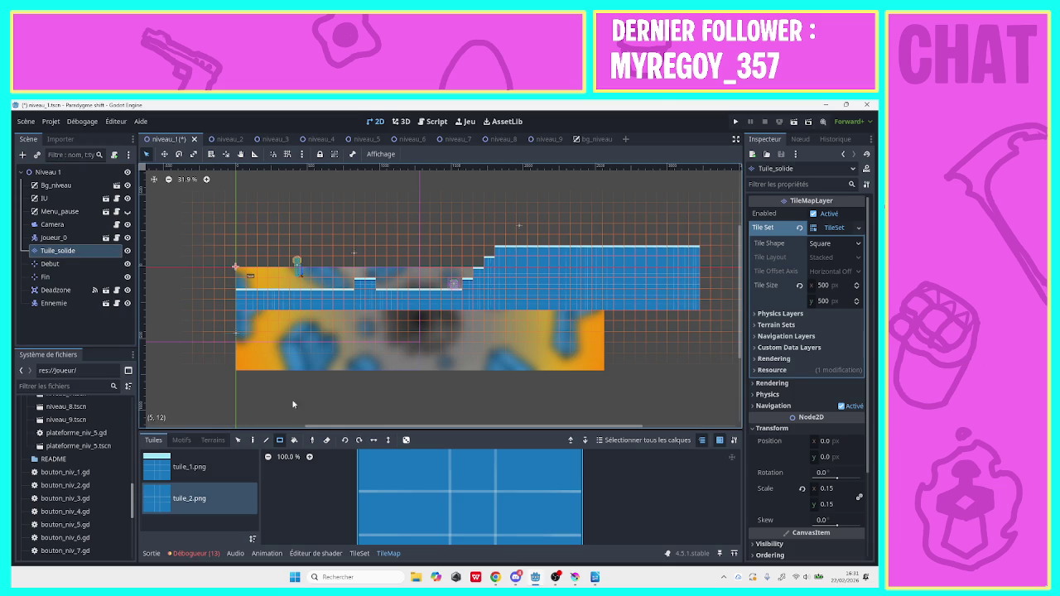
# Erase the old stepped terrain and paint a long flat tuile_1 ground strip
pyautogui.moveTo(342, 422); pyautogui.dragTo(418, 420)
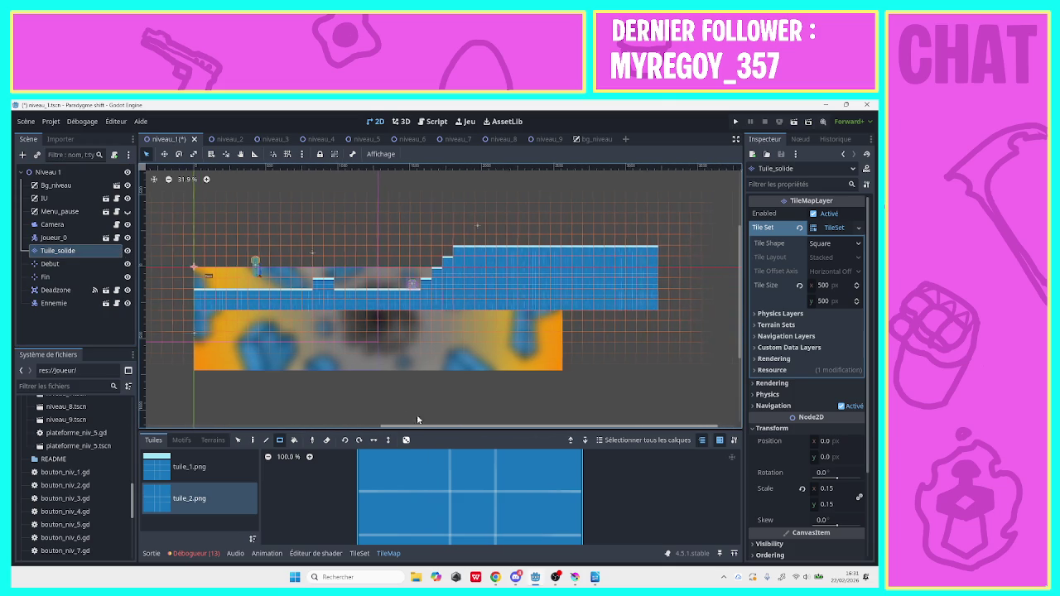
pyautogui.scroll(-3, 266, 244)
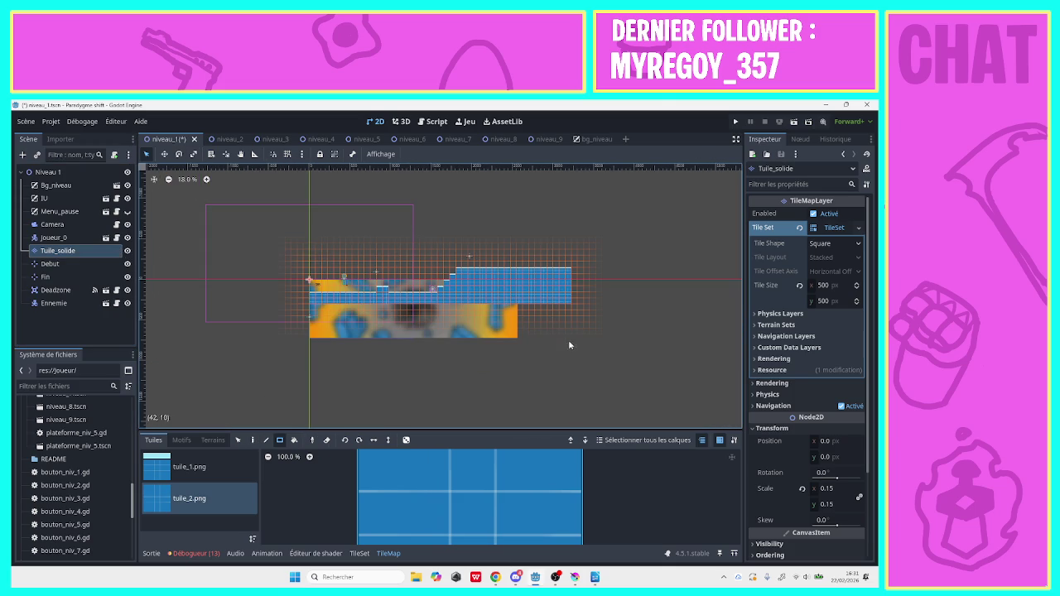
pyautogui.moveTo(570, 318); pyautogui.dragTo(374, 266)
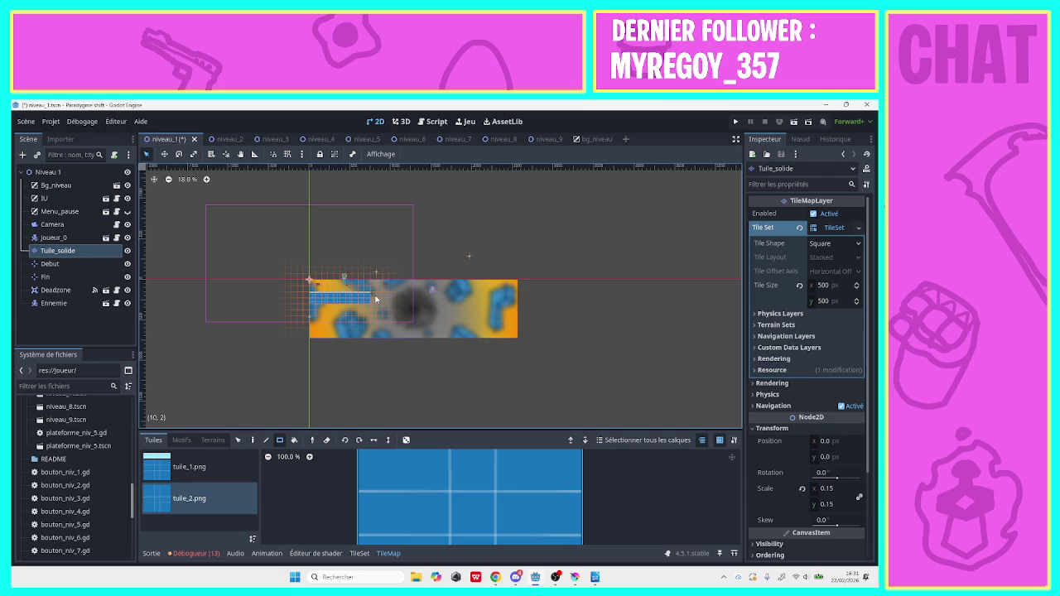
pyautogui.click(230, 465)
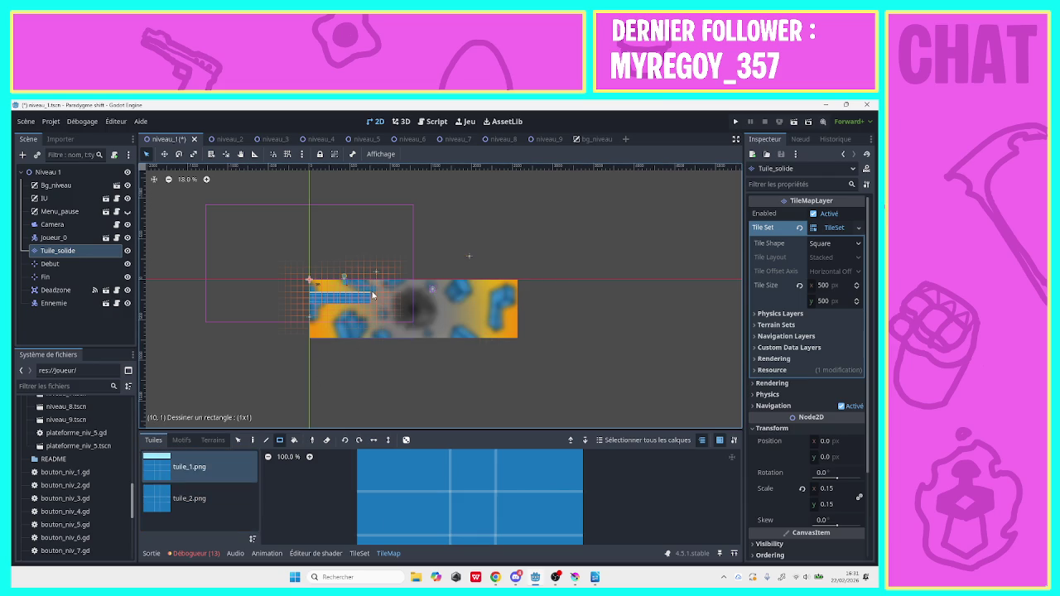
pyautogui.moveTo(373, 294); pyautogui.dragTo(754, 293)
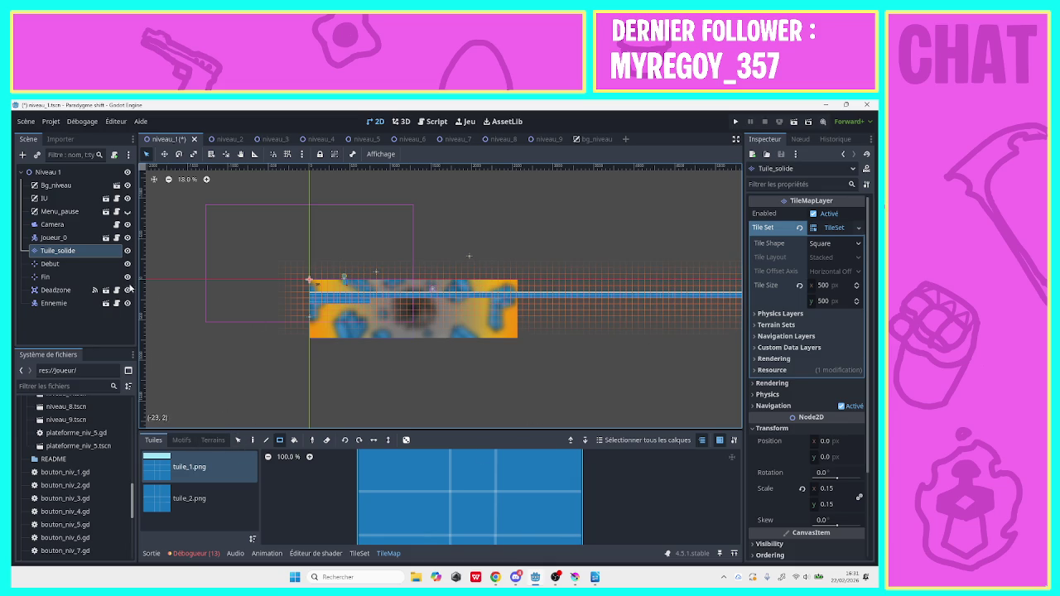
# Move the Ennemie node left to about (-1946, 11) and reselect the Niveau 1 root
pyautogui.click(62, 303)
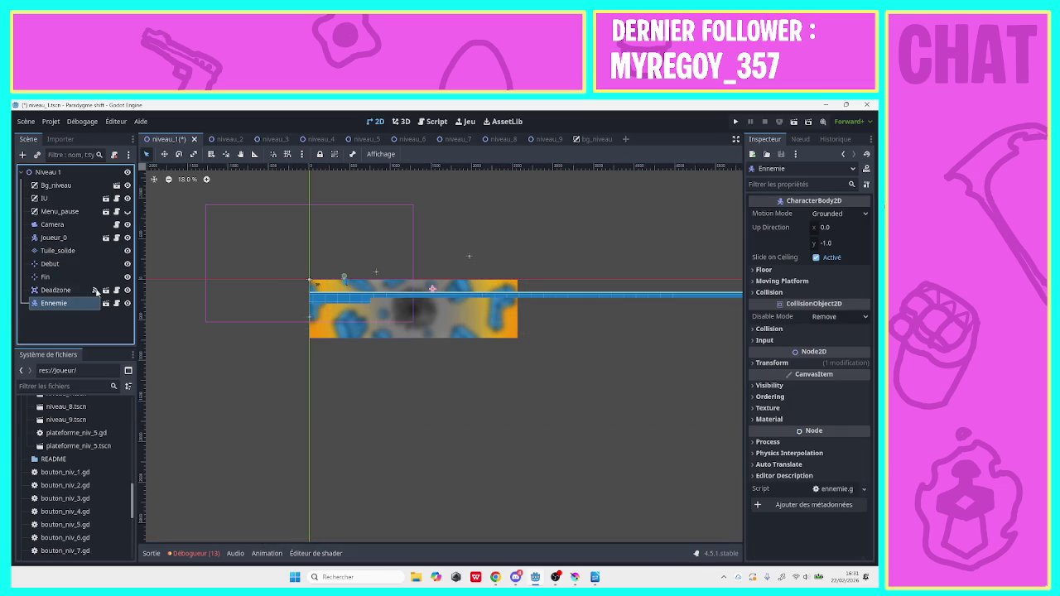
pyautogui.moveTo(433, 289)
pyautogui.mouseDown()
pyautogui.moveTo(300, 299)
pyautogui.moveTo(275, 289)
pyautogui.mouseUp()
pyautogui.doubleClick(50, 171)
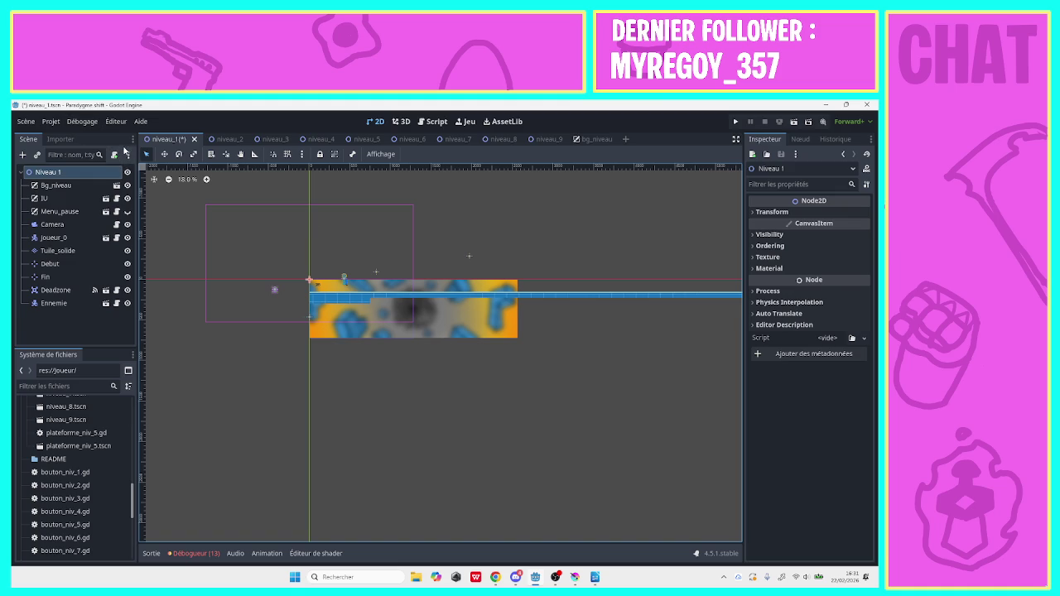
# Instance the pique.tscn spike scene as a child of Niveau 1
pyautogui.click(36, 155)
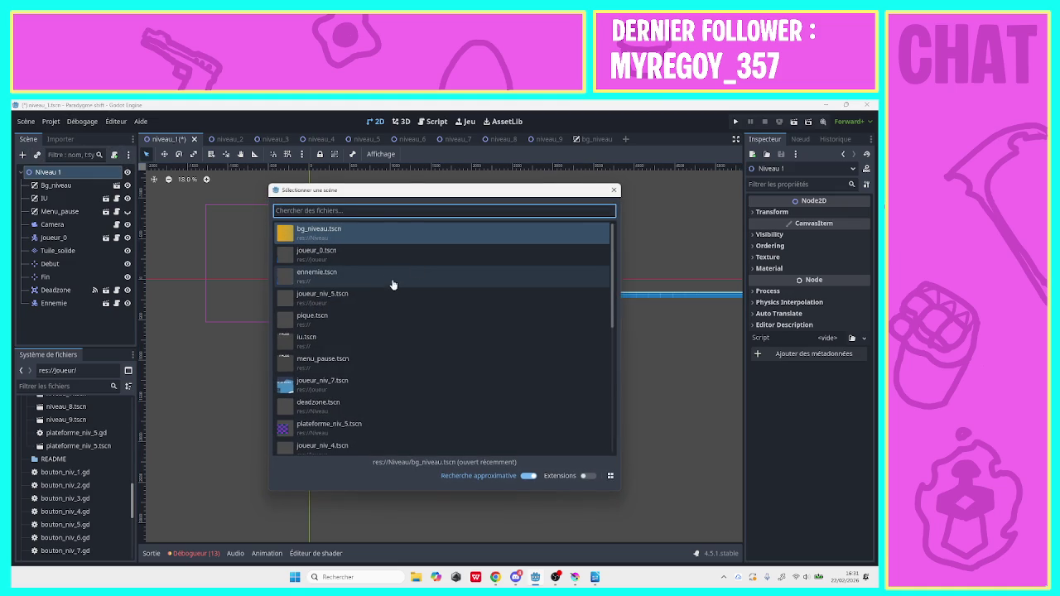
pyautogui.write('se')
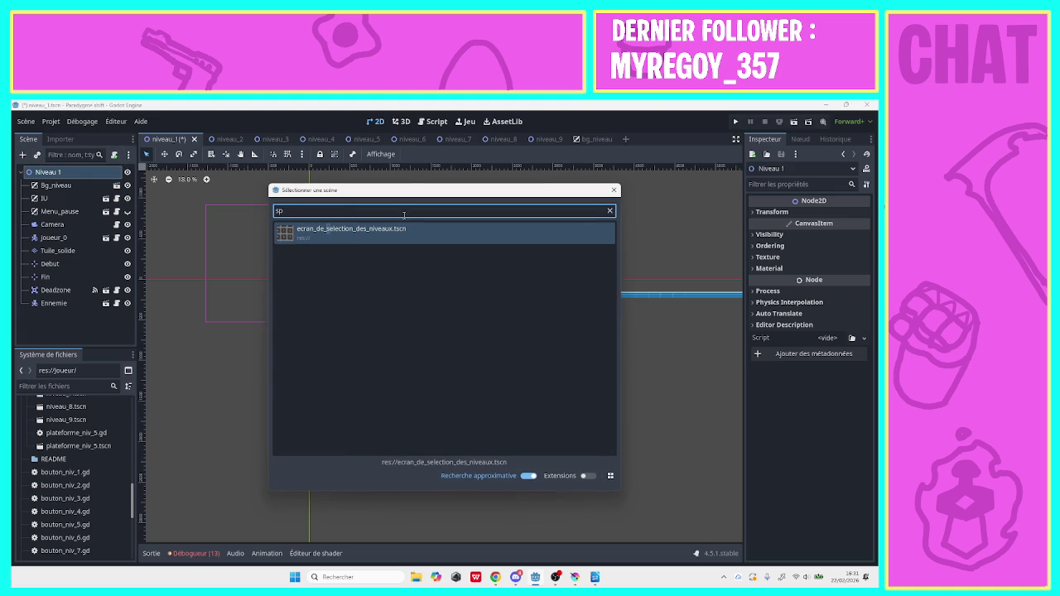
pyautogui.write('r')
pyautogui.press('BackSpace')
pyautogui.press('BackSpace')
pyautogui.press('BackSpace')
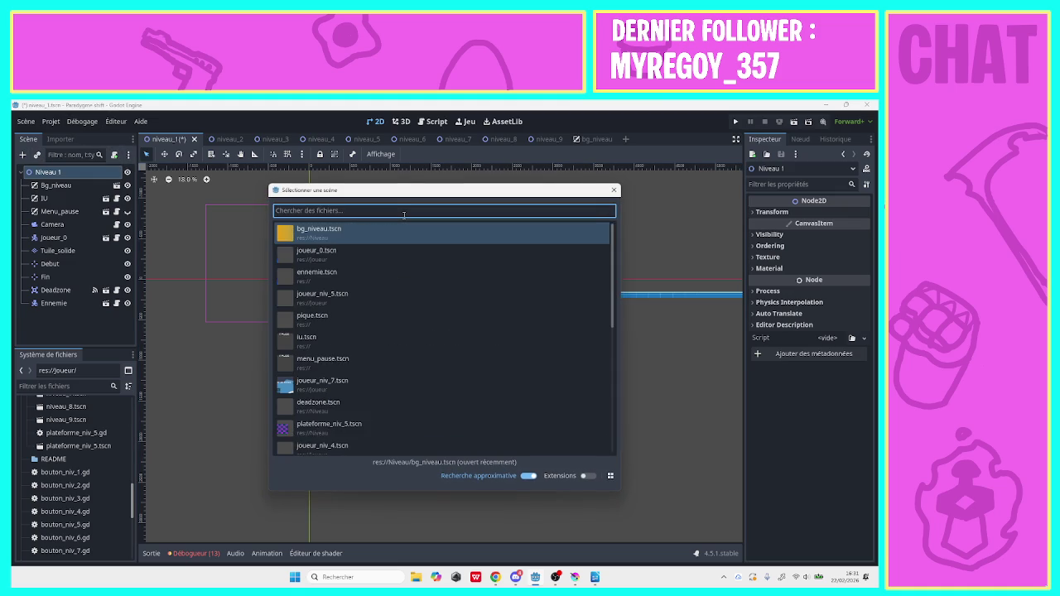
pyautogui.write('pi')
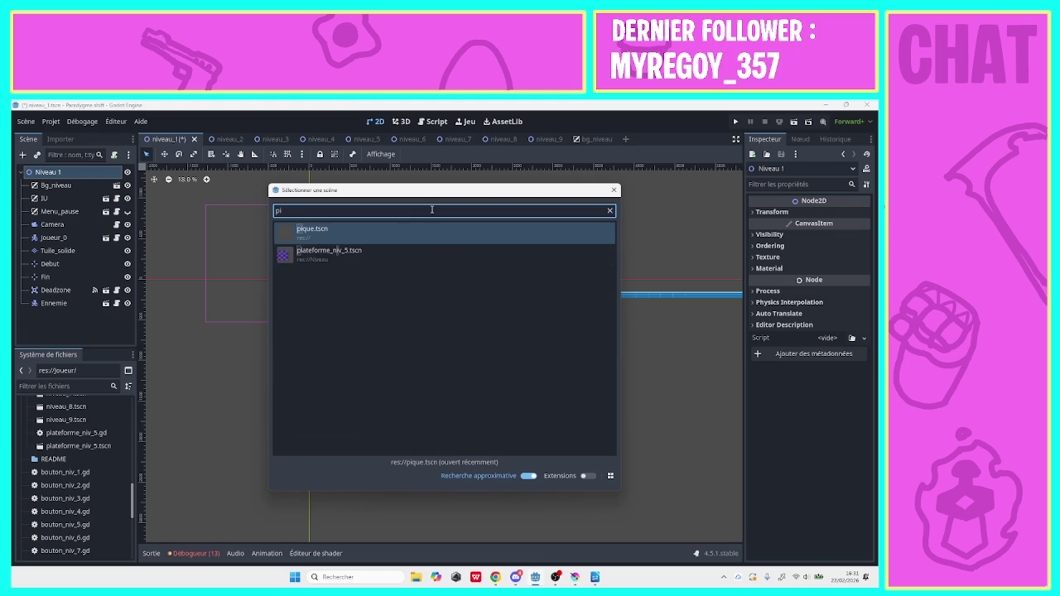
pyautogui.doubleClick(433, 235)
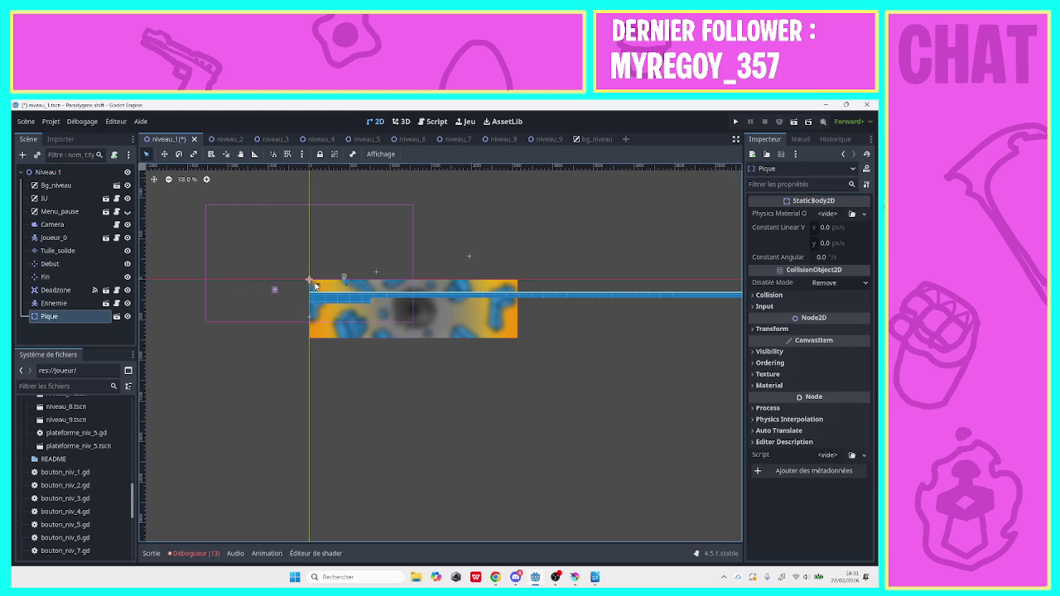
# Select the Tuile_solide layer in the Scene dock to resume tile painting
pyautogui.scroll(10, 99, 448)
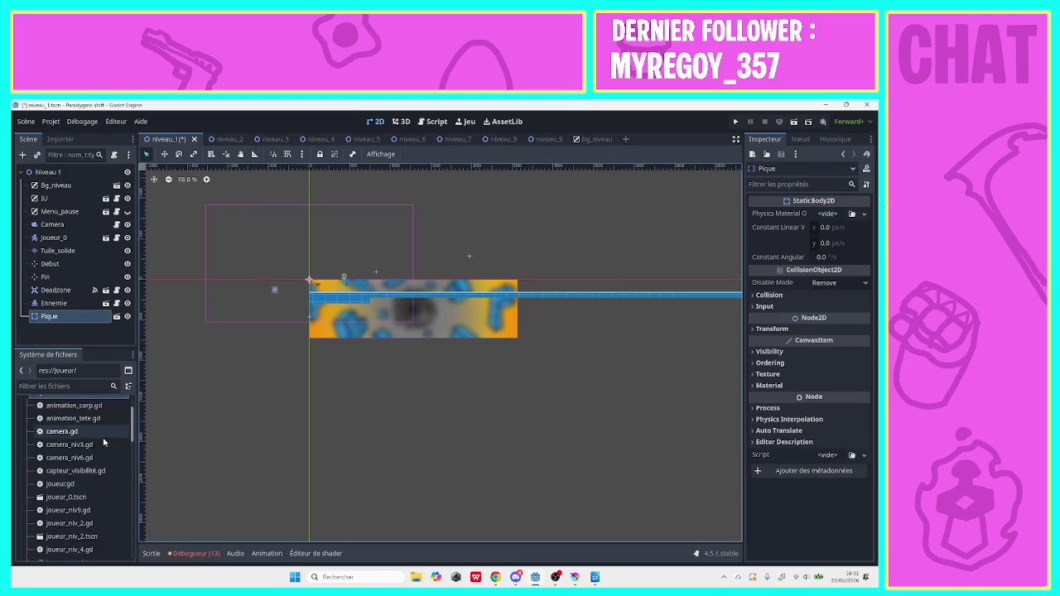
pyautogui.scroll(5, 137, 427)
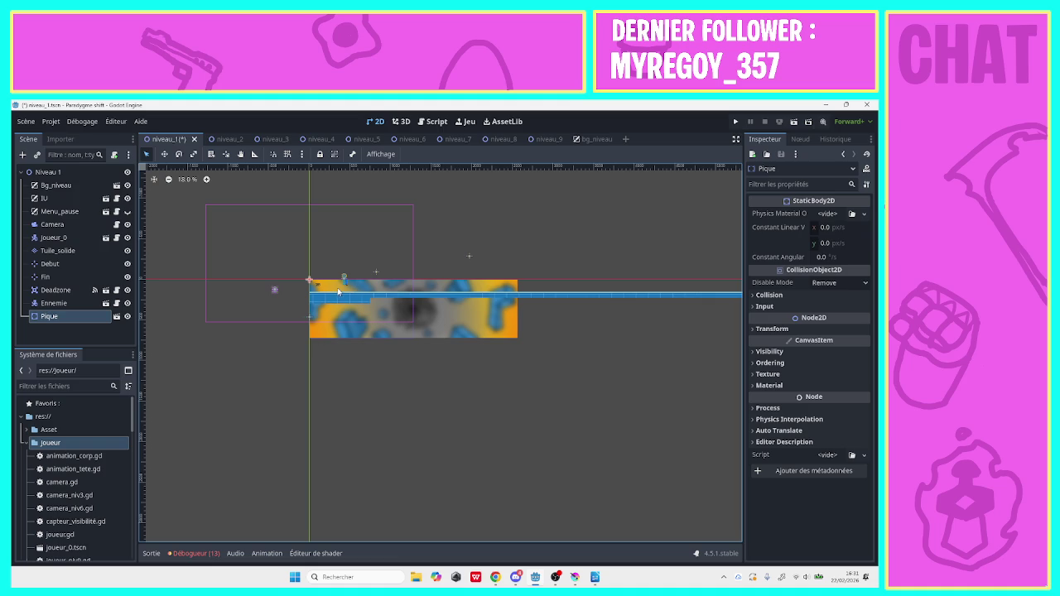
pyautogui.click(57, 252)
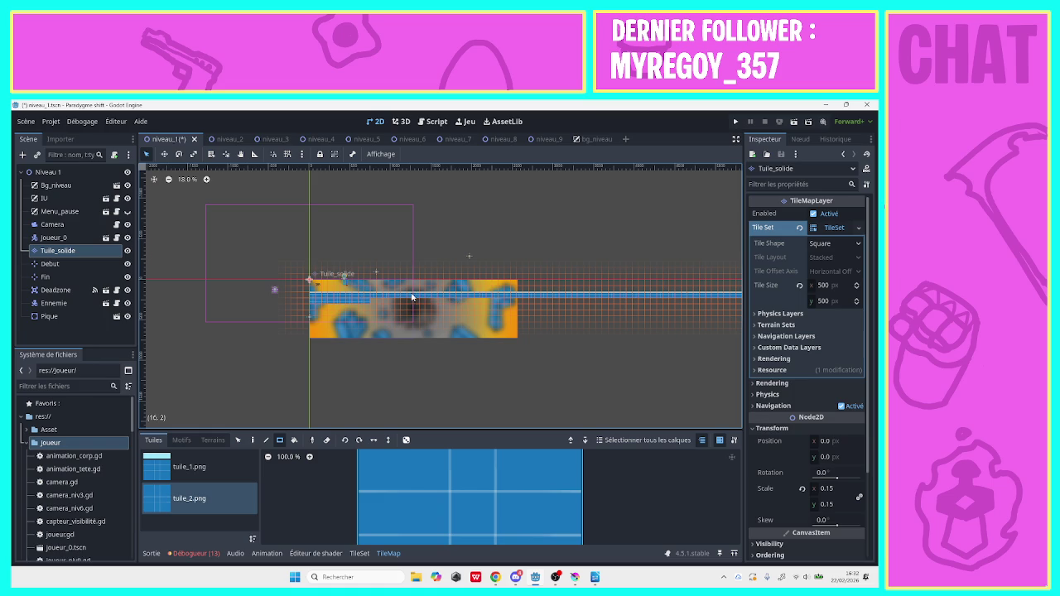
# Paint tuile_2 ground tiles along the first part of the level, including a 17-tile strip
pyautogui.moveTo(394, 298); pyautogui.dragTo(394, 298)
pyautogui.moveTo(493, 301); pyautogui.dragTo(487, 300)
pyautogui.moveTo(313, 310)
pyautogui.mouseDown()
pyautogui.moveTo(414, 338)
pyautogui.moveTo(710, 341)
pyautogui.mouseUp()
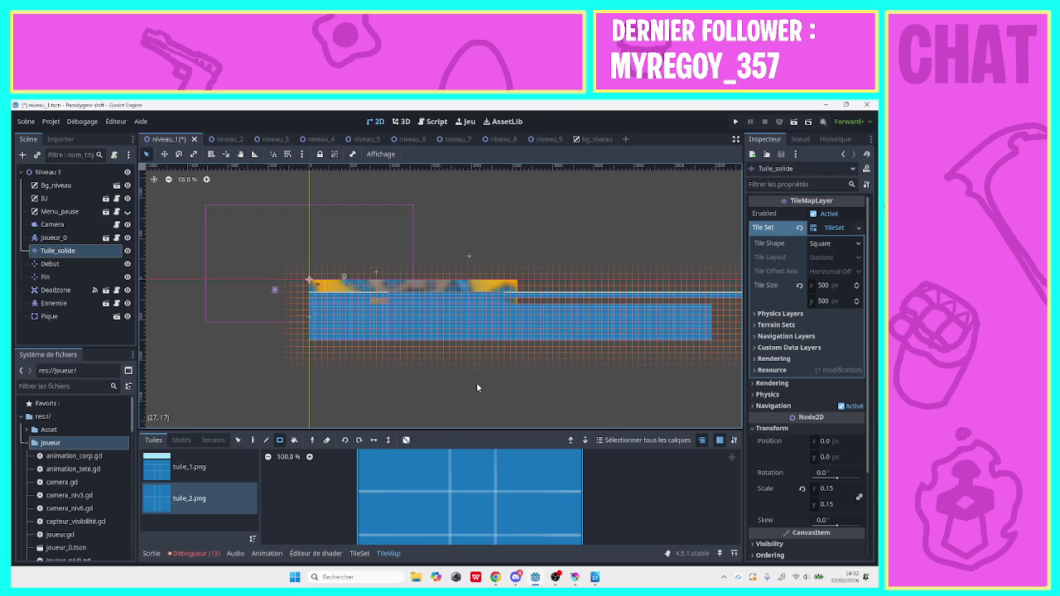
pyautogui.moveTo(516, 300); pyautogui.dragTo(740, 338)
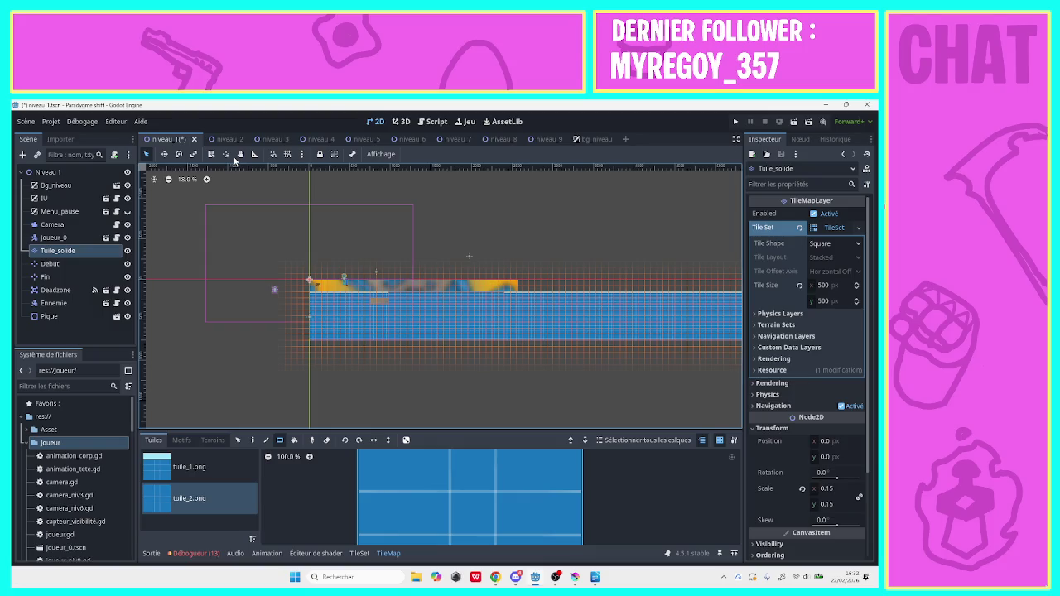
# Extend the ground rightward with a long 82x8 block of tiles
pyautogui.click(240, 154)
pyautogui.moveTo(712, 217); pyautogui.dragTo(400, 221)
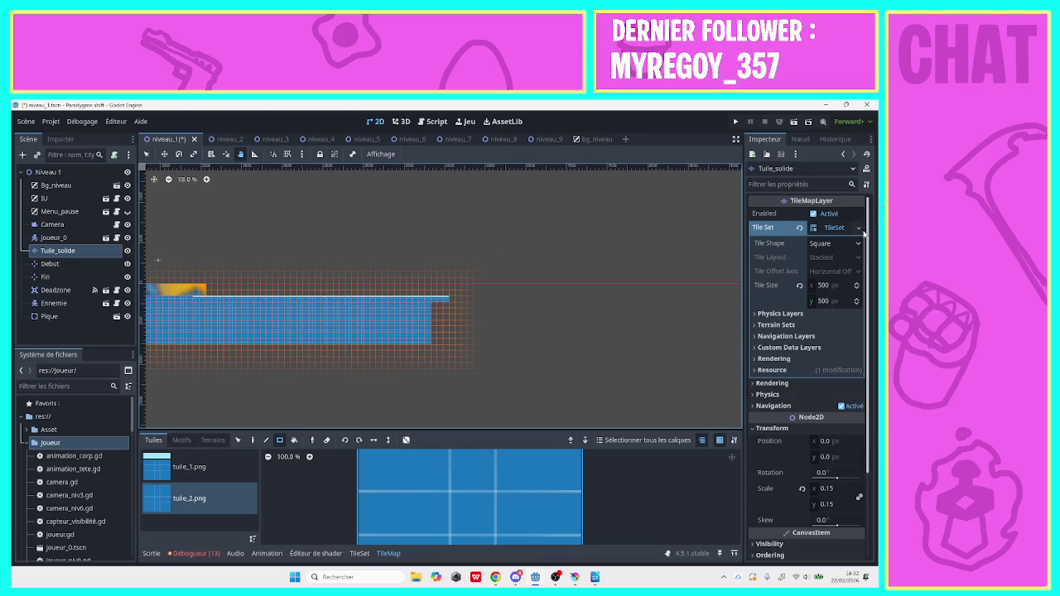
pyautogui.moveTo(587, 222)
pyautogui.mouseDown()
pyautogui.moveTo(286, 236)
pyautogui.moveTo(357, 245)
pyautogui.mouseUp()
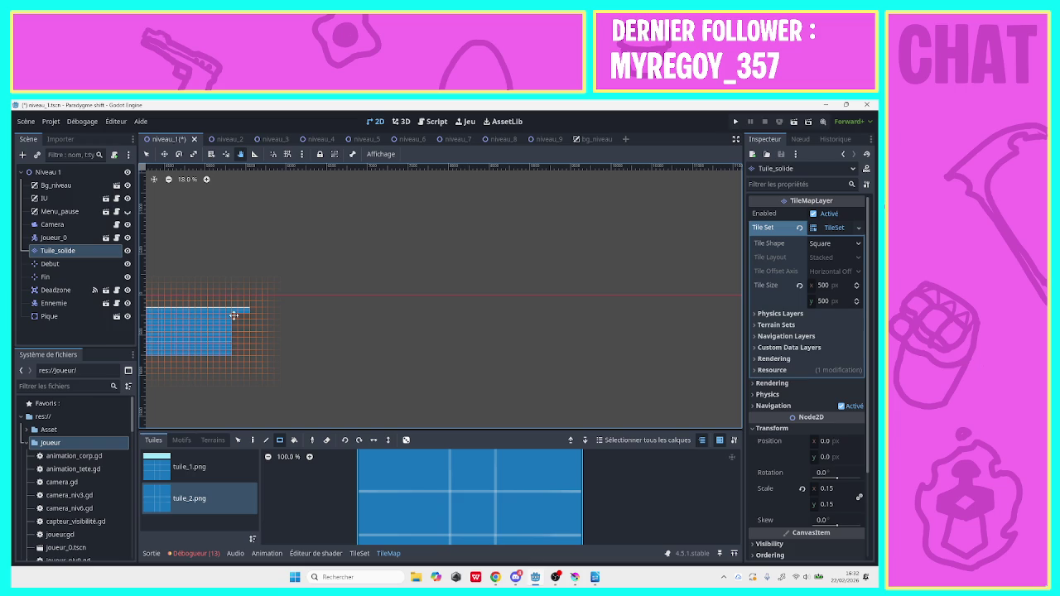
pyautogui.click(147, 154)
pyautogui.moveTo(234, 354)
pyautogui.mouseDown()
pyautogui.moveTo(479, 321)
pyautogui.moveTo(736, 313)
pyautogui.mouseUp()
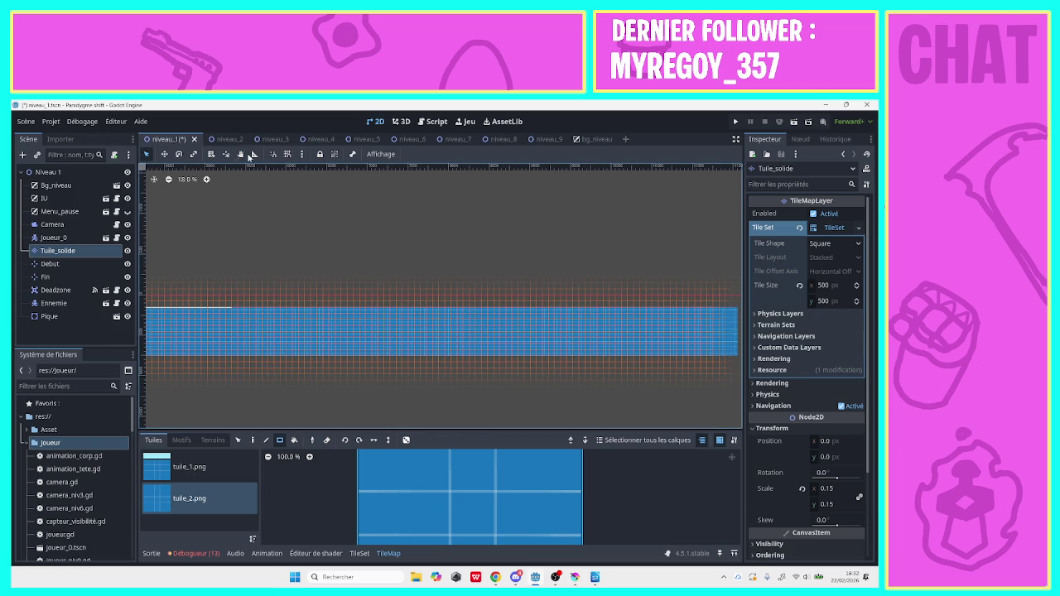
# Paint a 12x1 raised strip of tuile_1 tiles near the level start, then select Pique
pyautogui.click(240, 154)
pyautogui.moveTo(237, 229)
pyautogui.mouseDown()
pyautogui.moveTo(710, 243)
pyautogui.moveTo(314, 249)
pyautogui.mouseUp()
pyautogui.moveTo(572, 285)
pyautogui.mouseDown()
pyautogui.moveTo(449, 175)
pyautogui.moveTo(407, 260)
pyautogui.moveTo(447, 263)
pyautogui.moveTo(341, 231)
pyautogui.moveTo(276, 256)
pyautogui.moveTo(552, 291)
pyautogui.moveTo(279, 314)
pyautogui.moveTo(427, 292)
pyautogui.moveTo(402, 296)
pyautogui.moveTo(425, 301)
pyautogui.mouseUp()
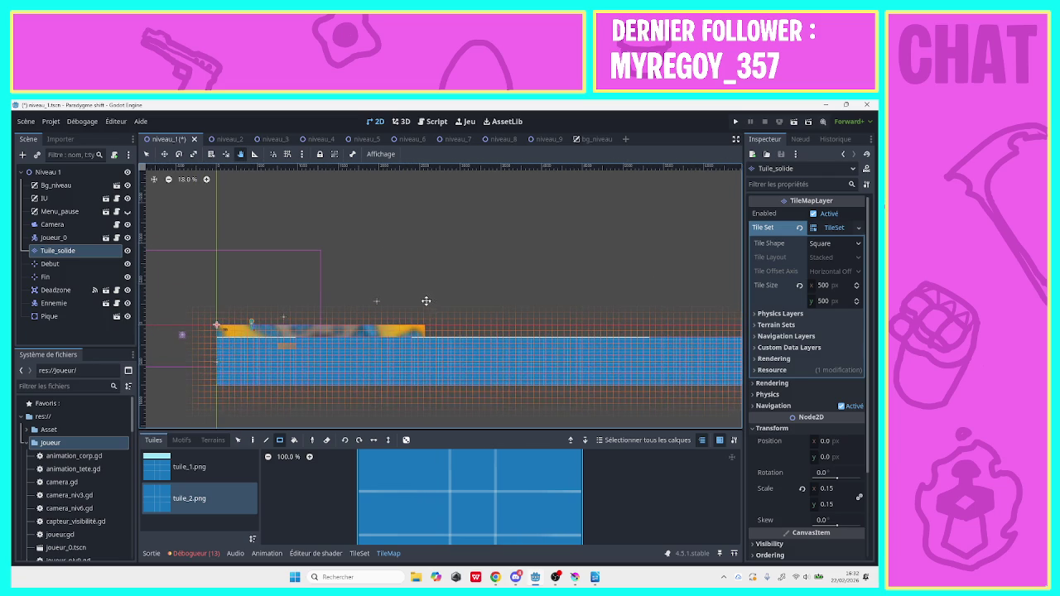
pyautogui.click(226, 464)
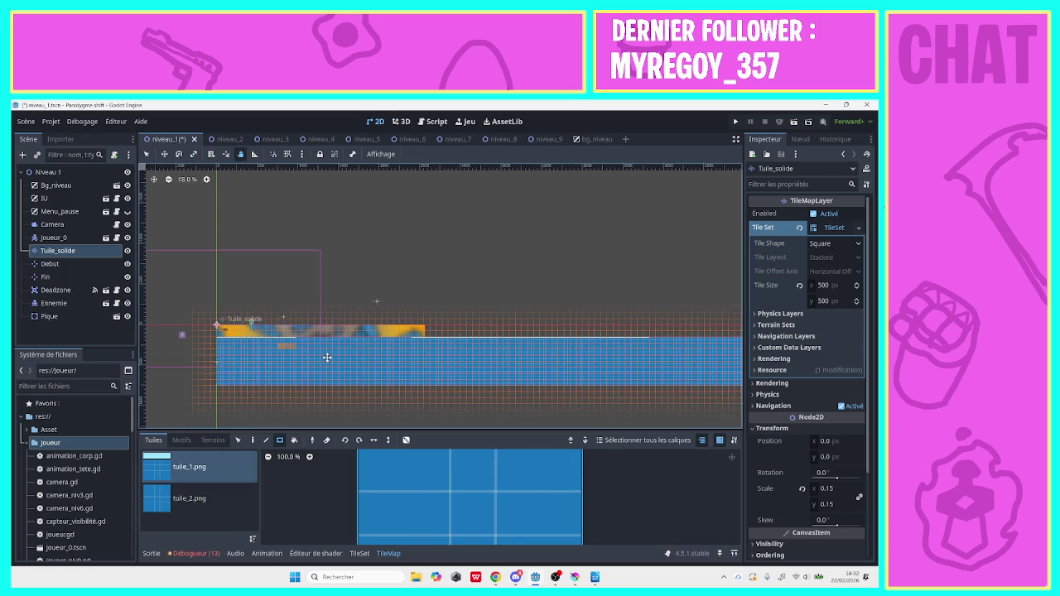
pyautogui.press('q')
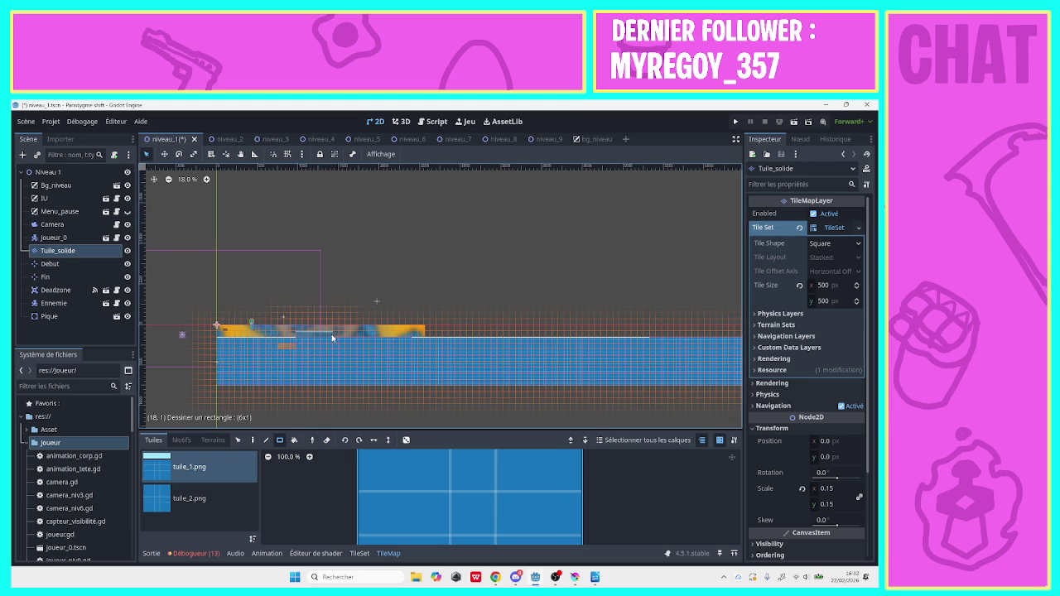
pyautogui.moveTo(331, 333); pyautogui.dragTo(412, 338)
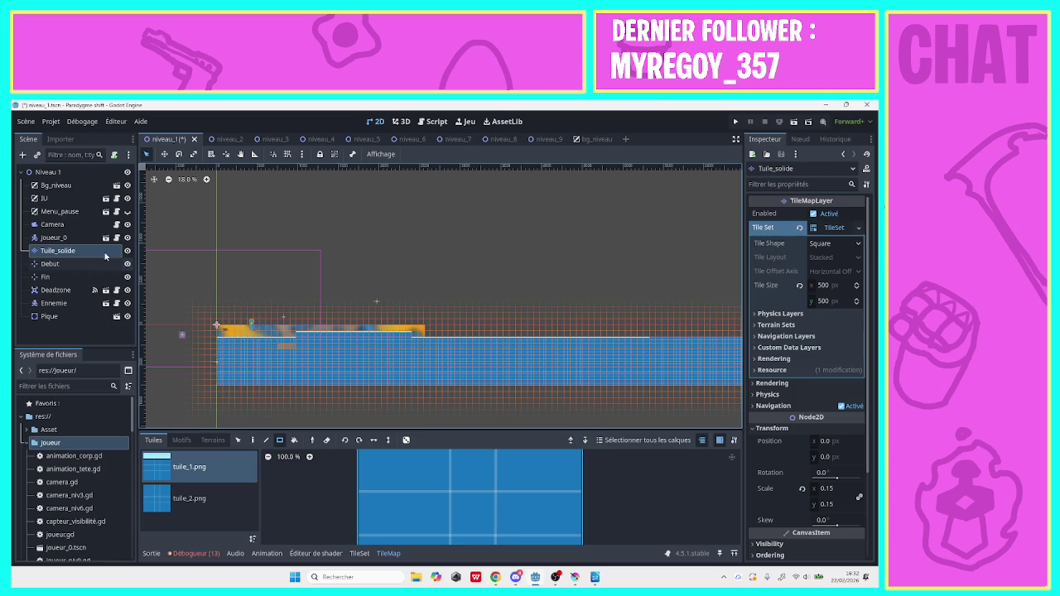
pyautogui.click(70, 316)
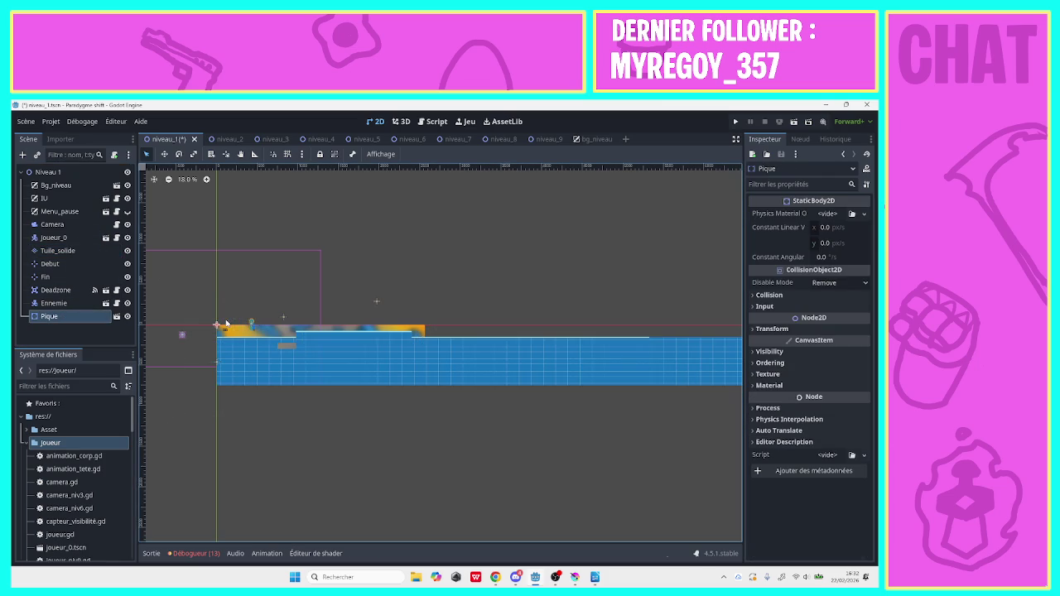
# Zoom in and move the Pique spike onto the raised step
pyautogui.click(206, 179)
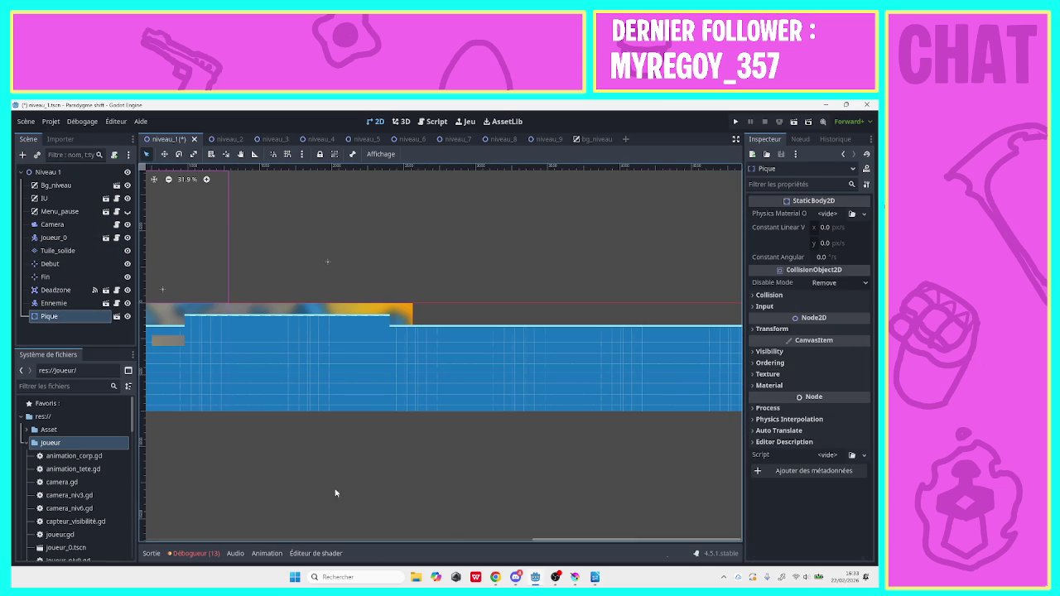
pyautogui.moveTo(522, 542); pyautogui.dragTo(273, 544)
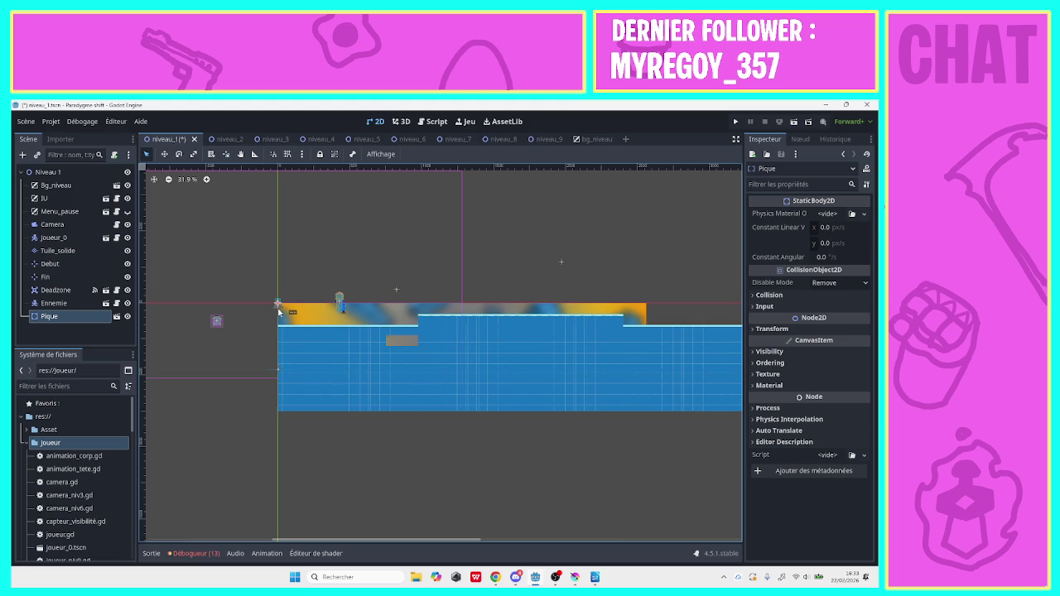
pyautogui.moveTo(276, 309); pyautogui.dragTo(482, 309)
pyautogui.press('Right')
# Duplicate Pique as Pique2 and move it further right onto the lower ground
pyautogui.rightClick(46, 320)
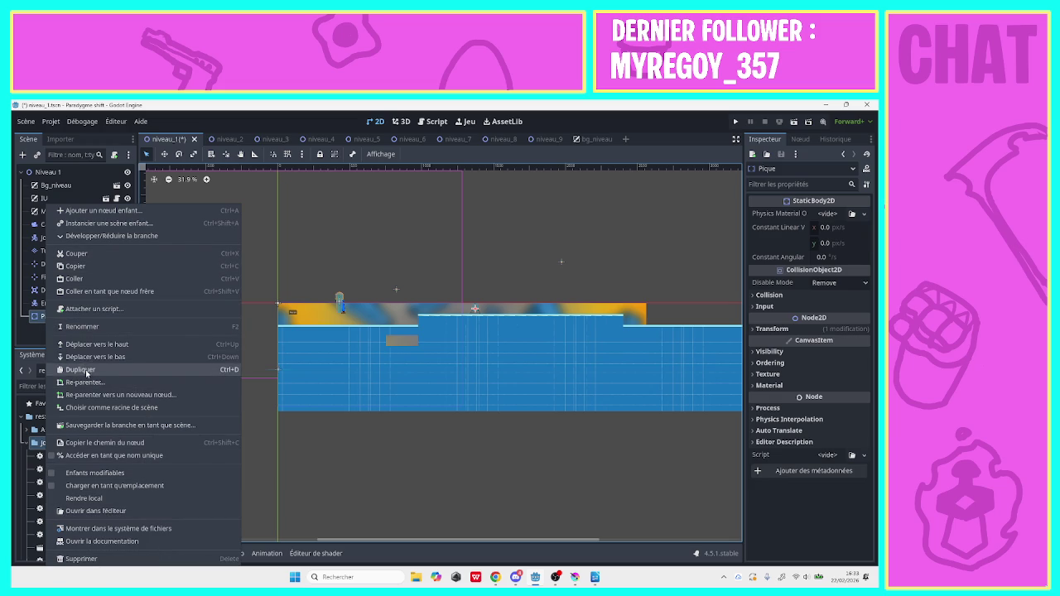
pyautogui.click(83, 369)
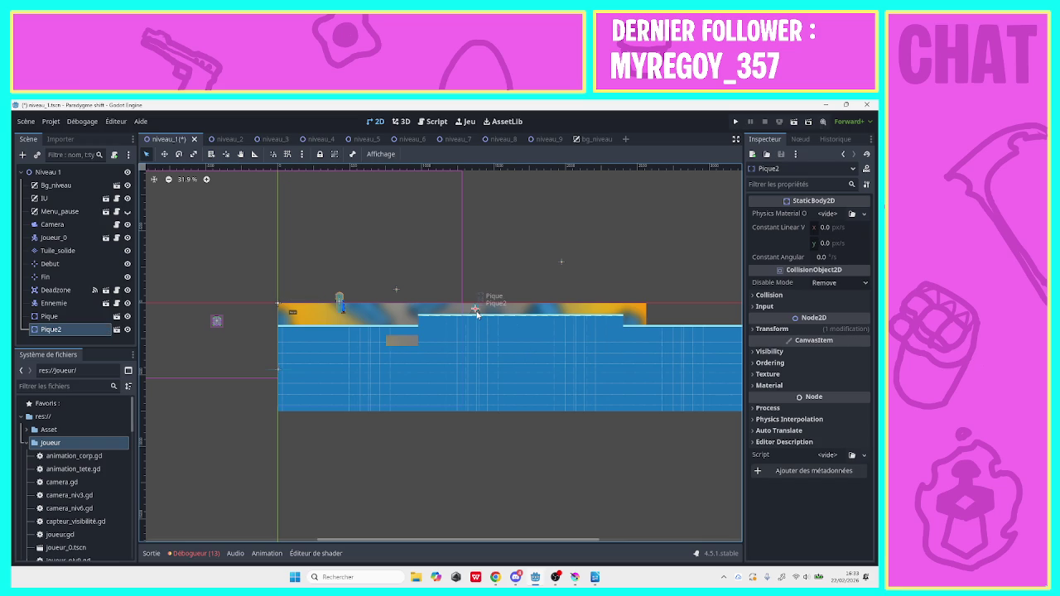
pyautogui.moveTo(477, 313); pyautogui.dragTo(711, 322)
pyautogui.click(601, 538)
pyautogui.click(601, 538)
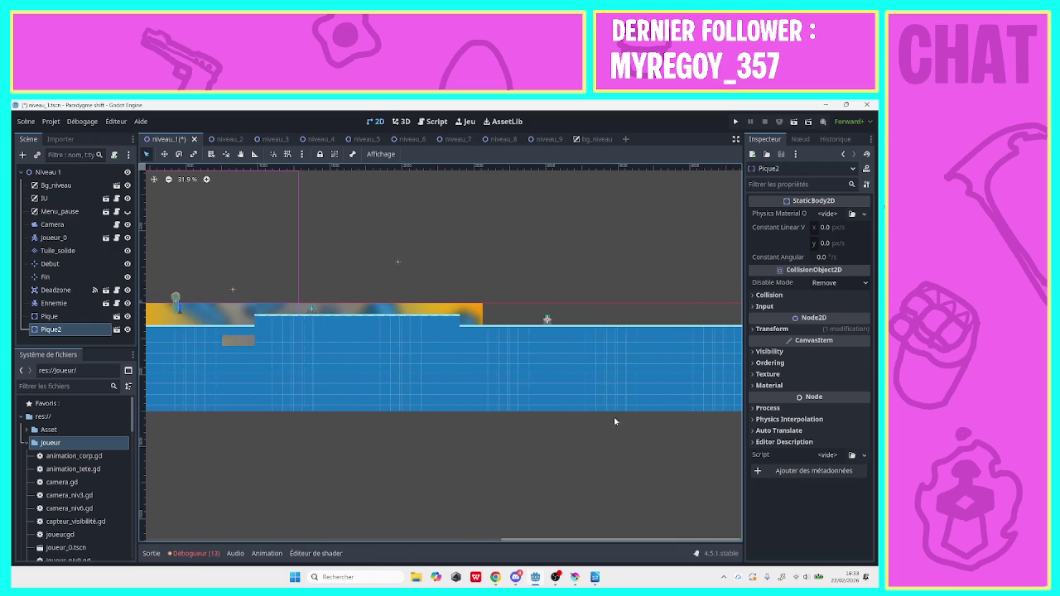
# Carve a 4x11 gap into the ground and duplicate Pique2 as Pique3 just to its right
pyautogui.click(57, 250)
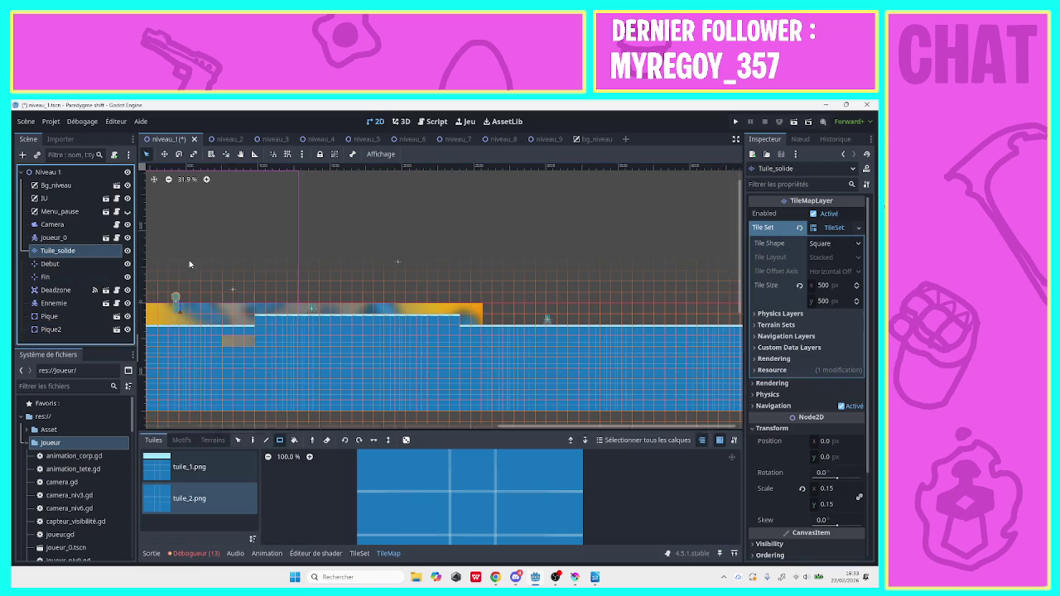
pyautogui.moveTo(455, 308)
pyautogui.mouseDown()
pyautogui.moveTo(424, 422)
pyautogui.moveTo(440, 420)
pyautogui.moveTo(428, 417)
pyautogui.mouseUp()
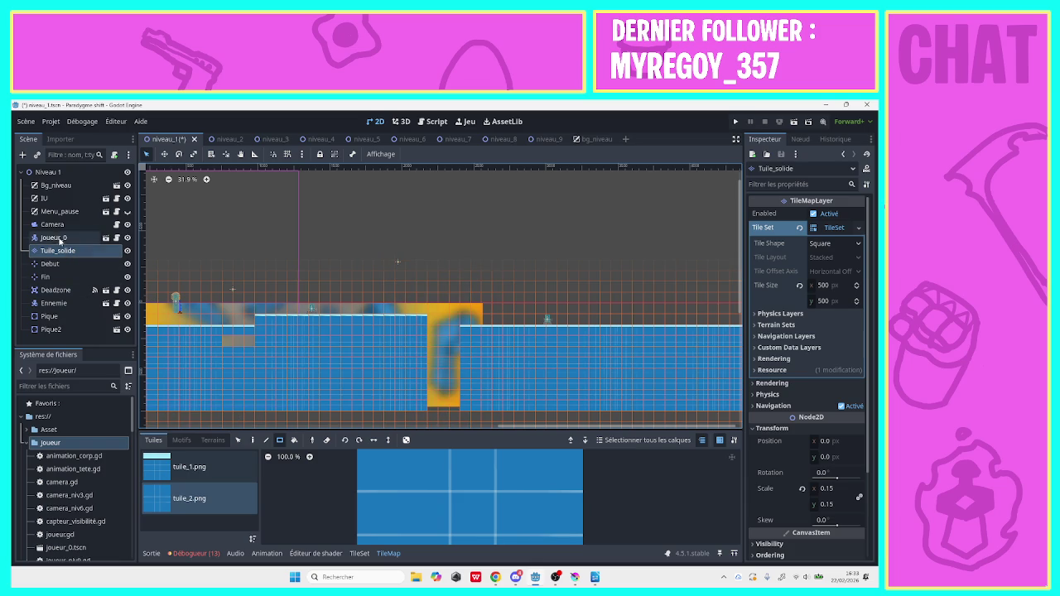
pyautogui.click(49, 330)
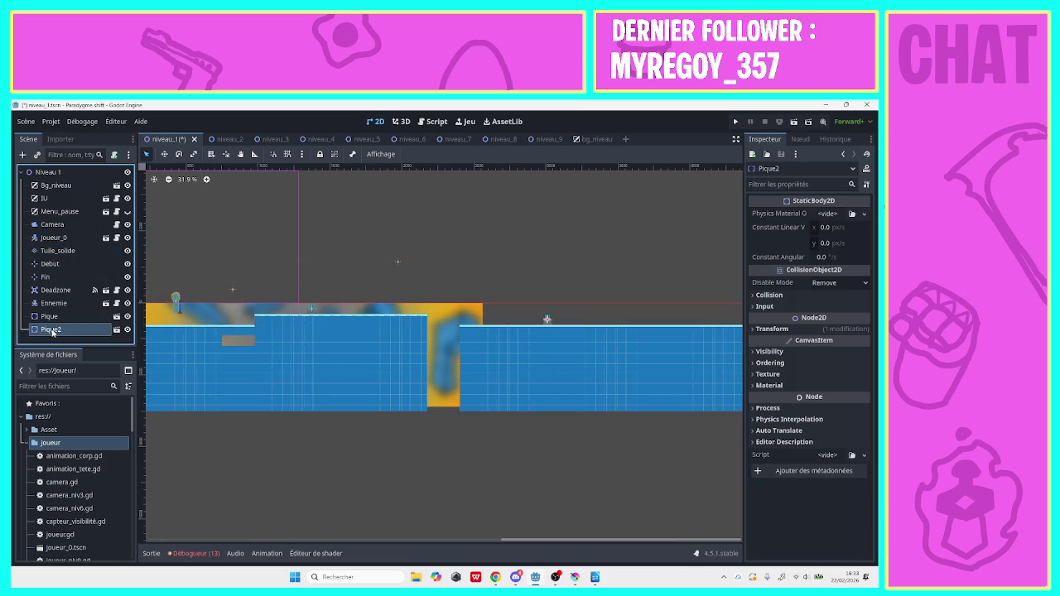
pyautogui.rightClick(50, 331)
pyautogui.click(76, 369)
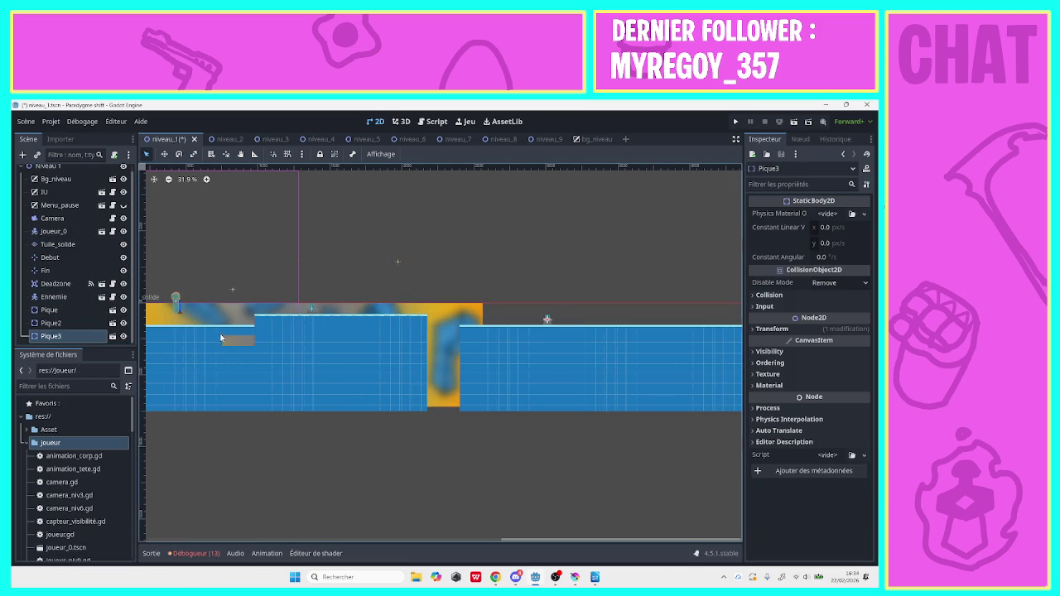
pyautogui.moveTo(547, 319); pyautogui.dragTo(559, 321)
# Pan the view right and reopen the Tuile_solide tile layer for painting
pyautogui.moveTo(519, 545); pyautogui.dragTo(592, 530)
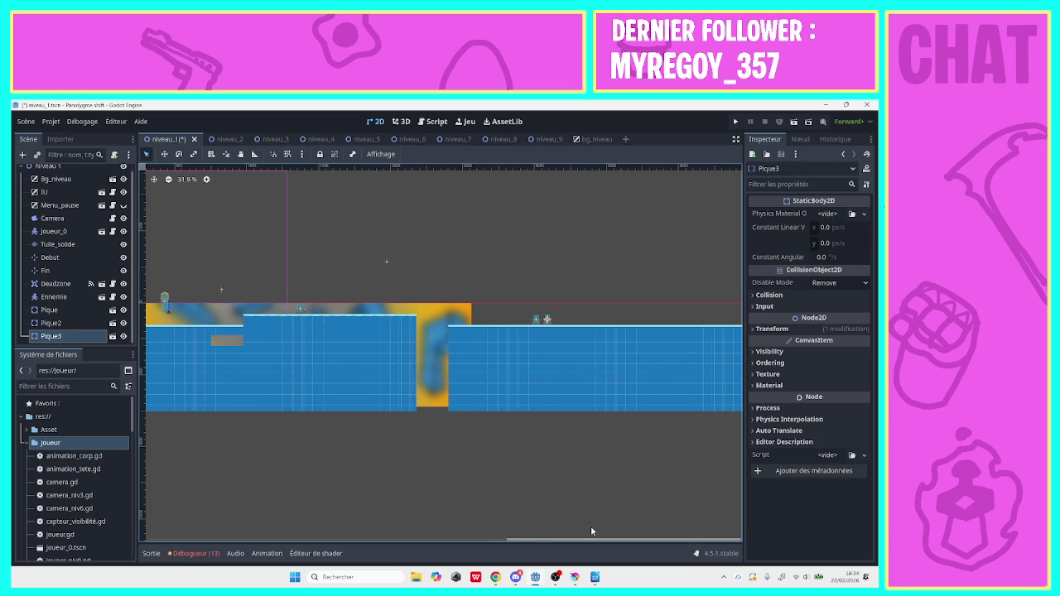
pyautogui.click(240, 154)
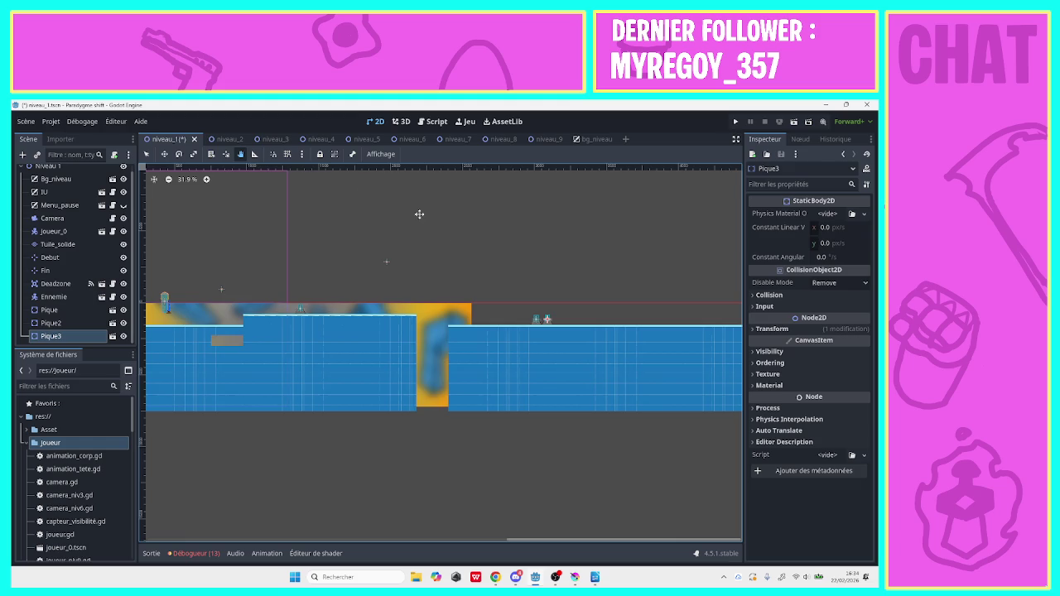
pyautogui.hscroll(5, 419, 215)
pyautogui.moveTo(426, 272)
pyautogui.mouseDown()
pyautogui.moveTo(674, 265)
pyautogui.moveTo(431, 278)
pyautogui.moveTo(439, 278)
pyautogui.mouseUp()
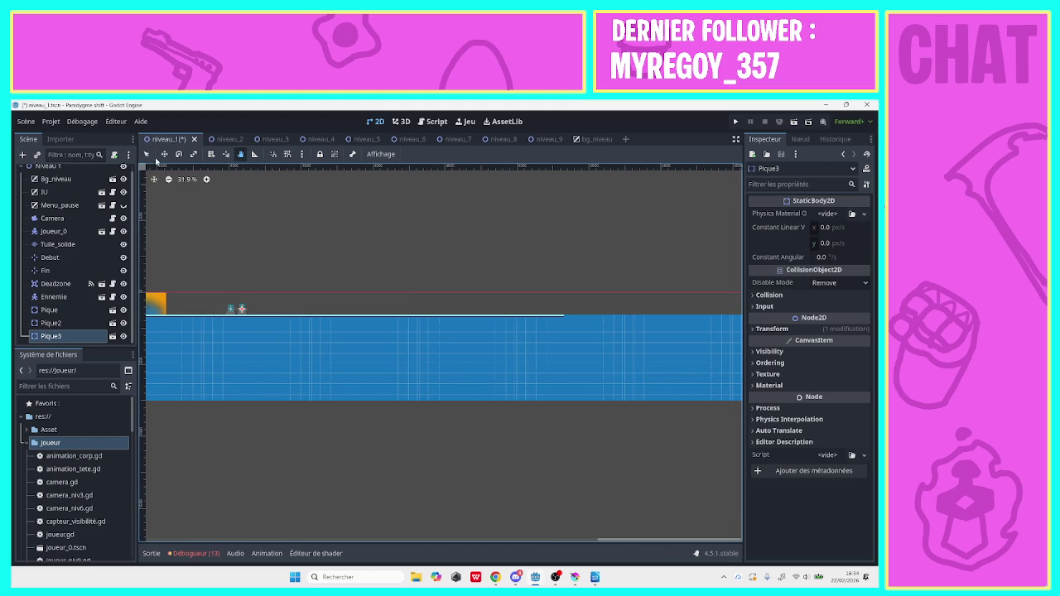
pyautogui.click(147, 155)
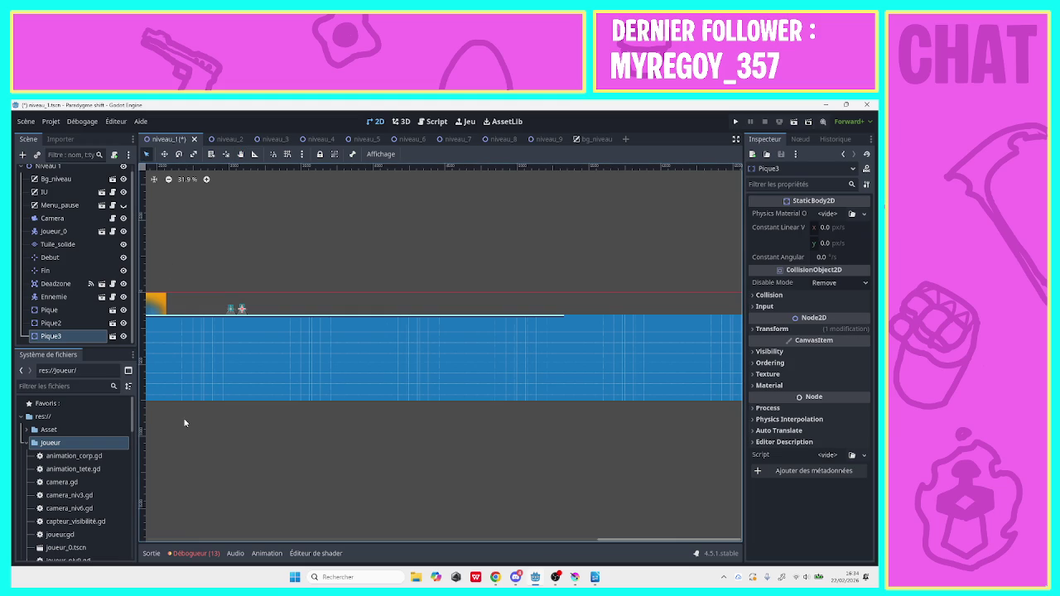
pyautogui.click(58, 244)
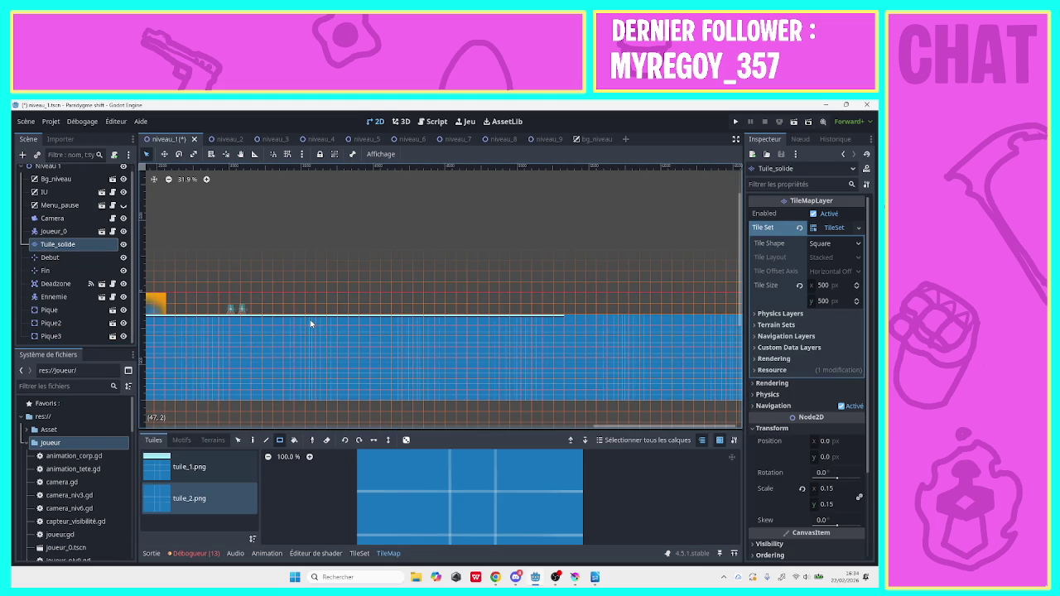
# Erase a 21x1 row of top ground tiles, then repaint 5x1 with tuile_1.png
pyautogui.moveTo(317, 321); pyautogui.dragTo(535, 321)
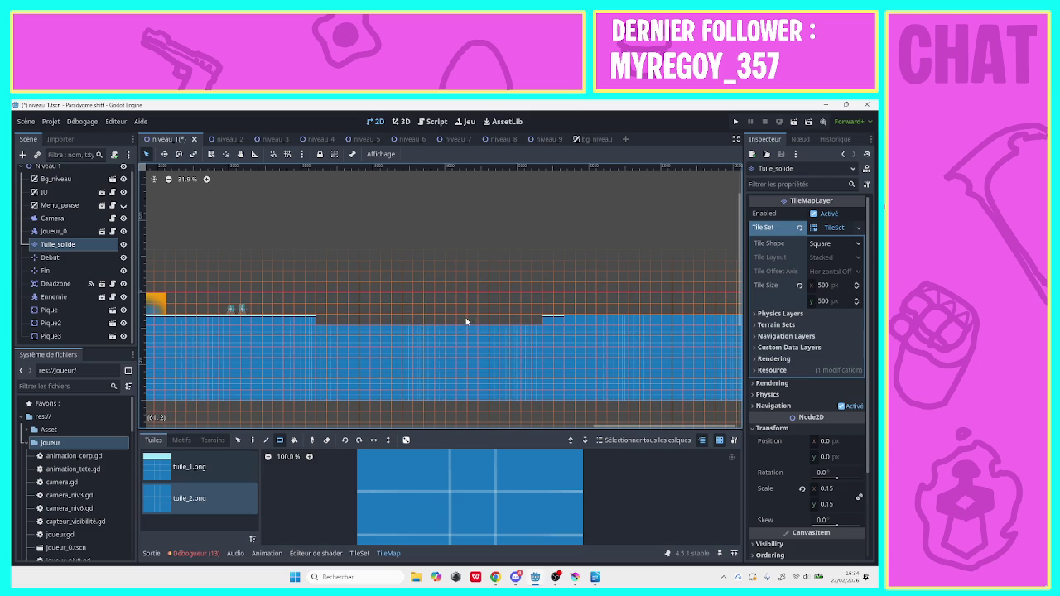
pyautogui.click(211, 469)
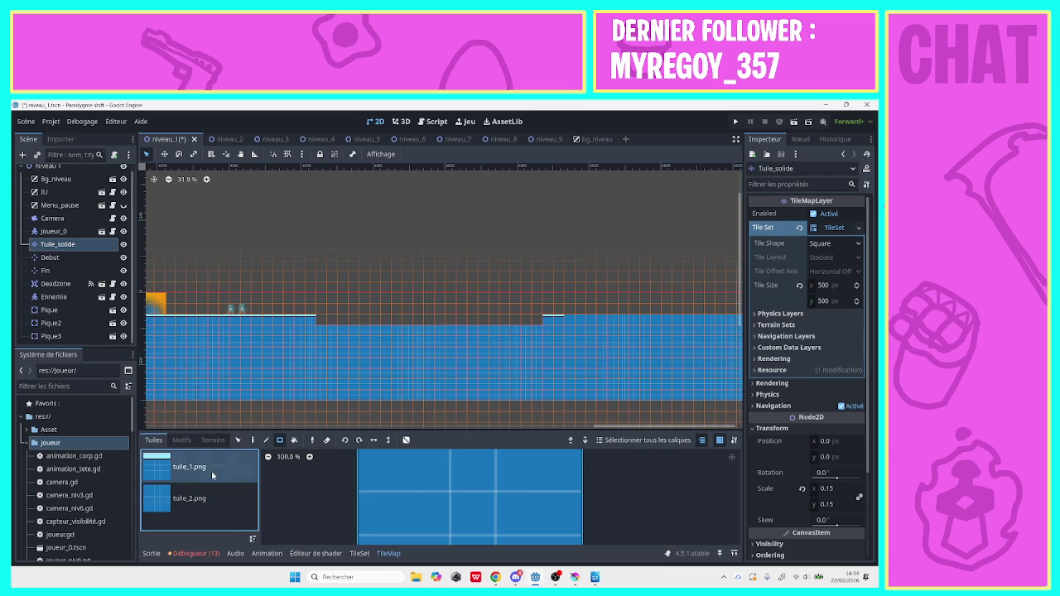
pyautogui.moveTo(531, 328); pyautogui.dragTo(322, 333)
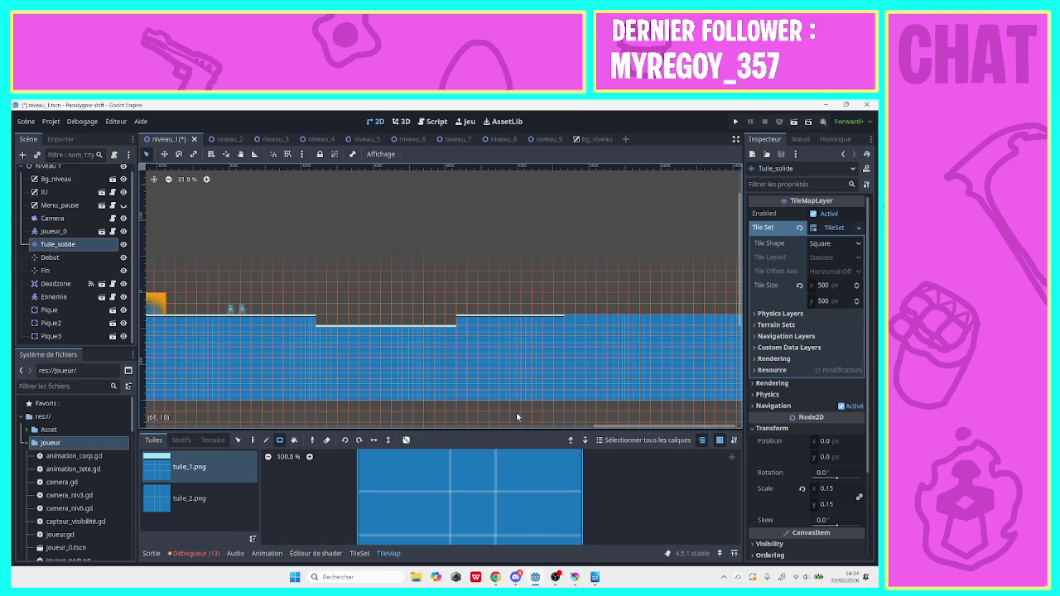
pyautogui.moveTo(608, 428)
pyautogui.mouseDown()
pyautogui.moveTo(143, 425)
pyautogui.moveTo(637, 422)
pyautogui.mouseUp()
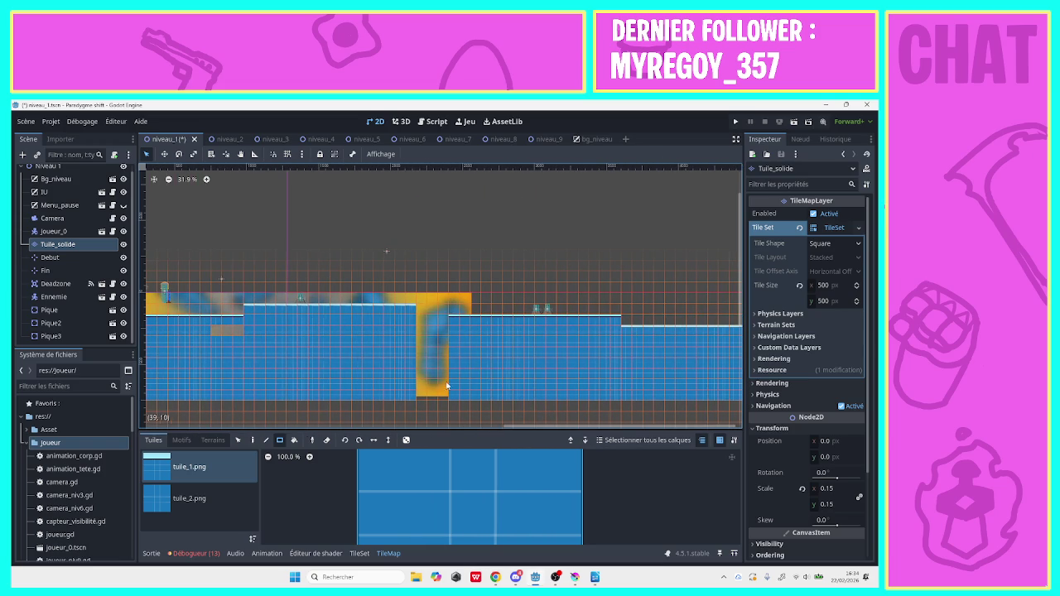
# Pan back toward the level start and select the Ennemie node
pyautogui.click(240, 154)
pyautogui.moveTo(389, 245); pyautogui.dragTo(214, 238)
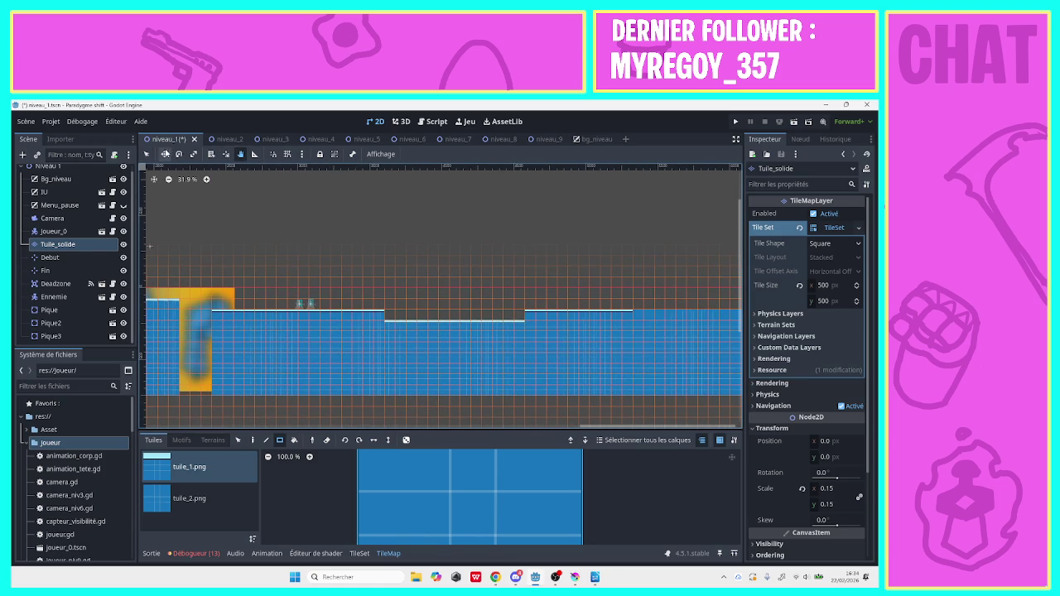
pyautogui.click(147, 154)
pyautogui.click(58, 299)
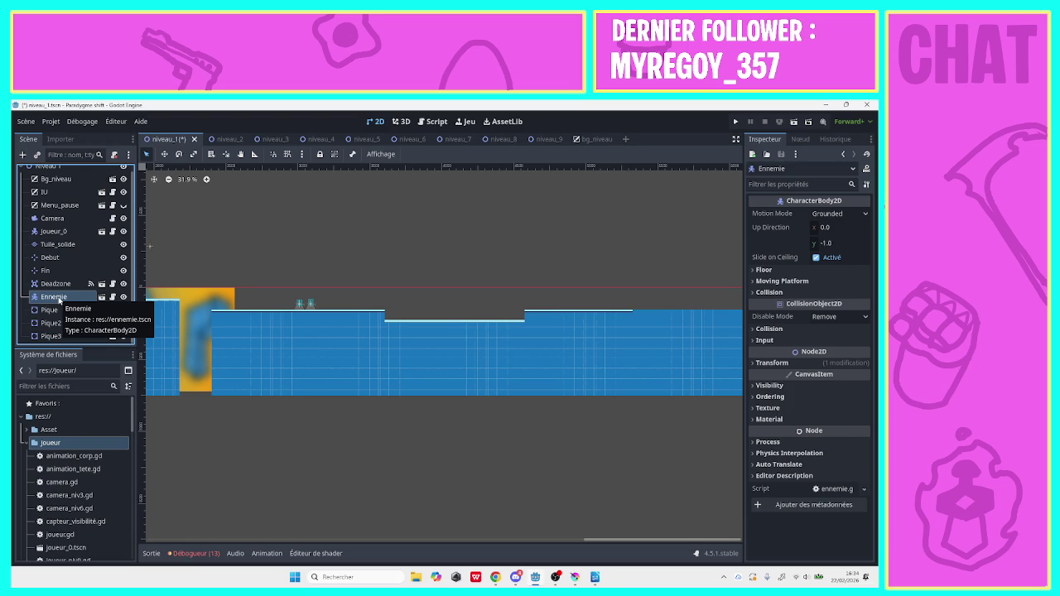
# Drag the Ennemie onto the end of the lowered stretch of ground
pyautogui.moveTo(605, 539)
pyautogui.mouseDown()
pyautogui.moveTo(429, 560)
pyautogui.moveTo(390, 544)
pyautogui.moveTo(318, 547)
pyautogui.mouseUp()
pyautogui.moveTo(200, 312)
pyautogui.mouseDown()
pyautogui.moveTo(433, 324)
pyautogui.moveTo(727, 301)
pyautogui.moveTo(743, 290)
pyautogui.mouseUp()
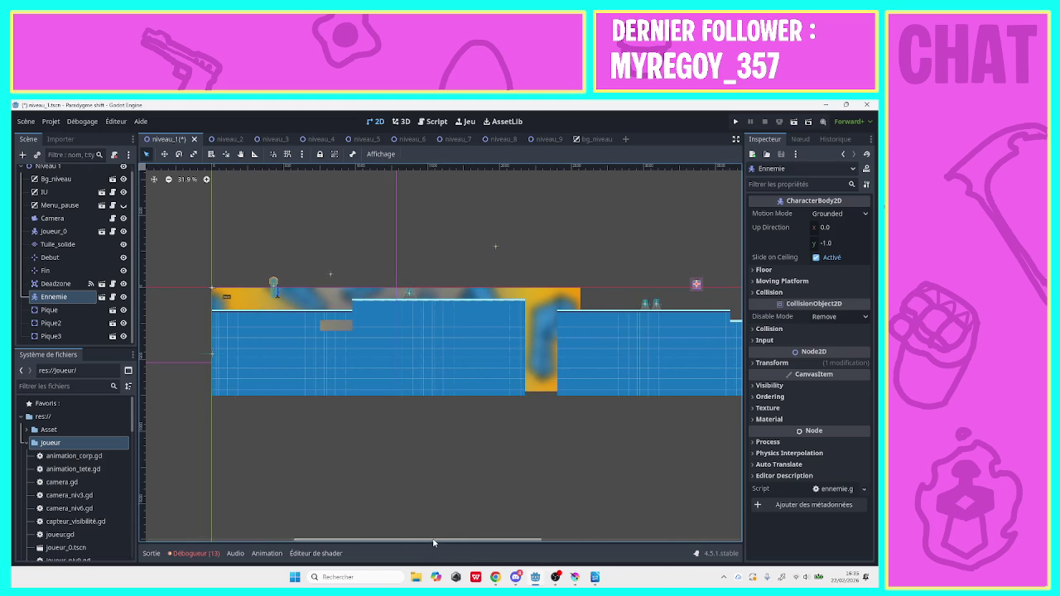
pyautogui.moveTo(433, 542); pyautogui.dragTo(633, 543)
pyautogui.moveTo(565, 284); pyautogui.dragTo(711, 319)
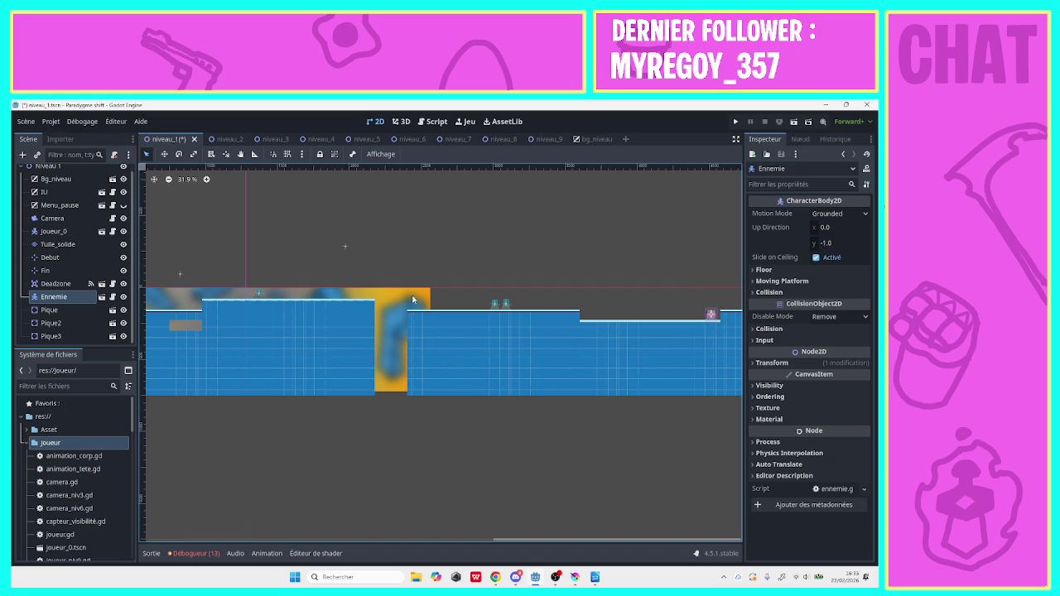
# Zoom out, pan across the level, and select the Tuile_solide layer
pyautogui.click(240, 154)
pyautogui.hscroll(5, 727, 203)
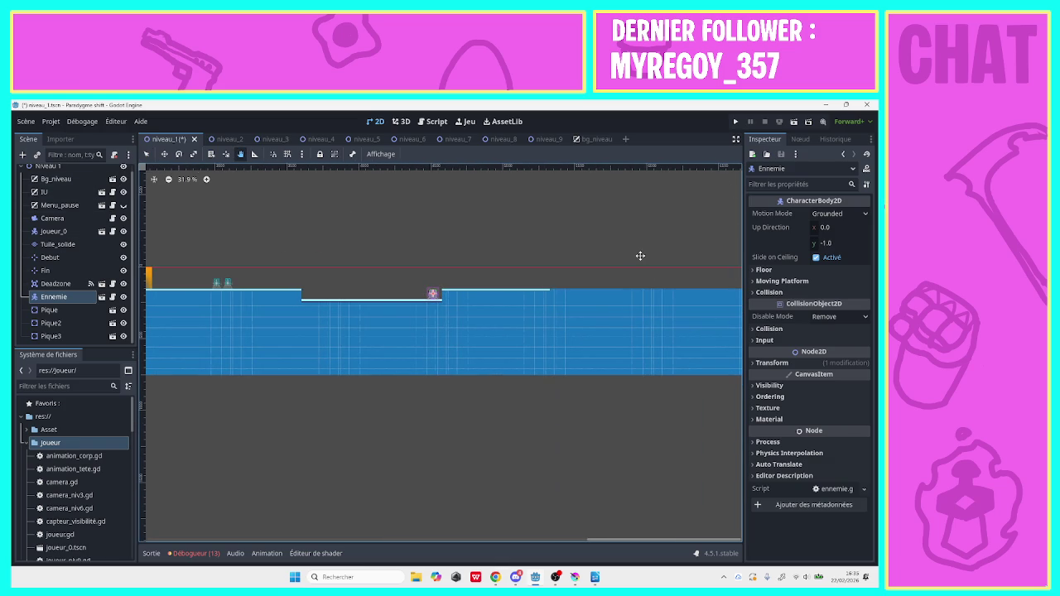
pyautogui.click(170, 180)
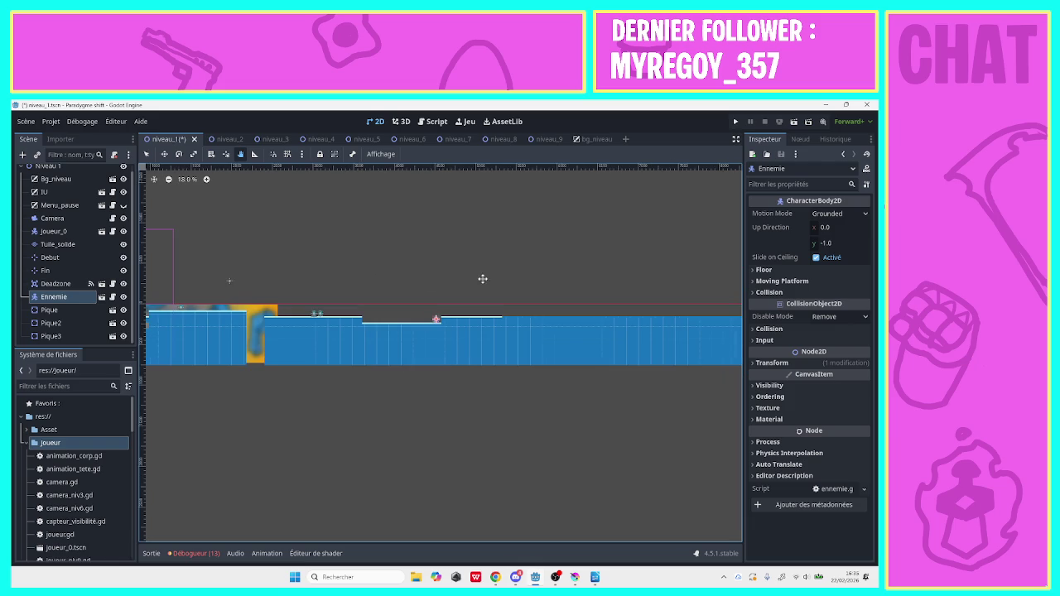
pyautogui.moveTo(483, 280); pyautogui.dragTo(358, 297)
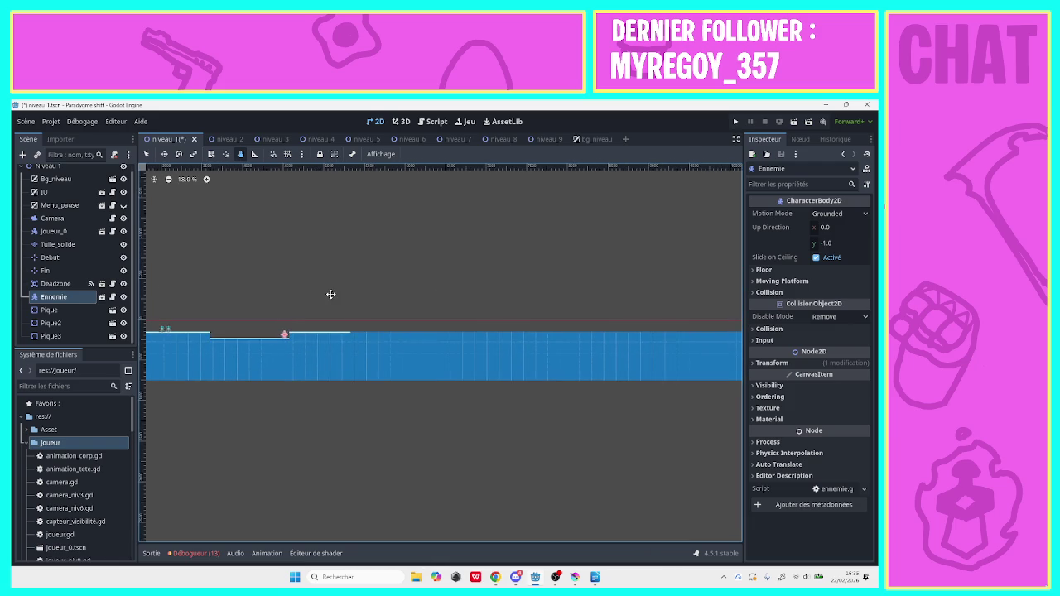
pyautogui.moveTo(331, 294); pyautogui.dragTo(325, 307)
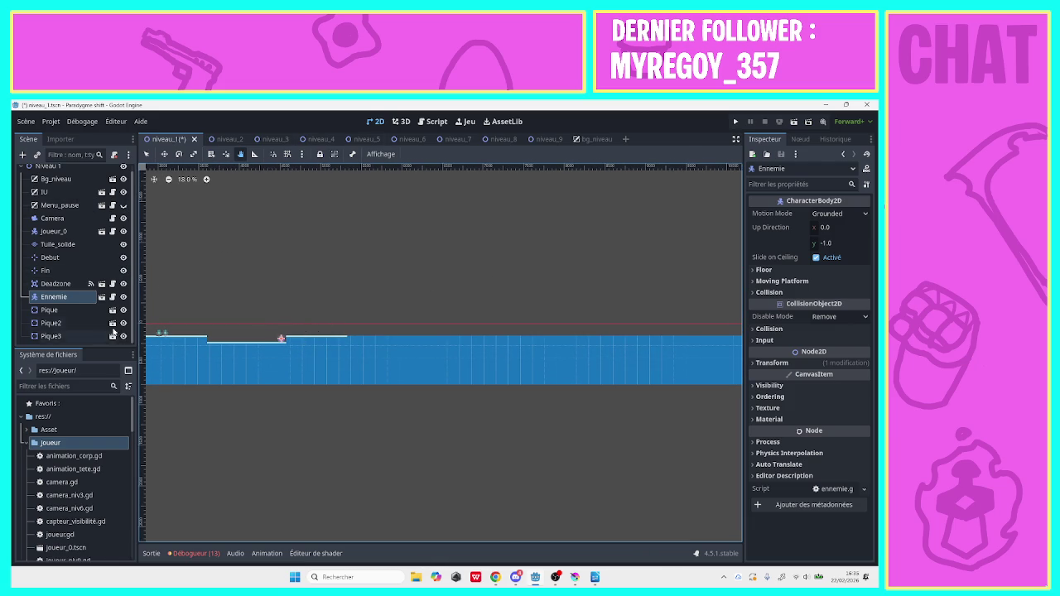
pyautogui.click(63, 245)
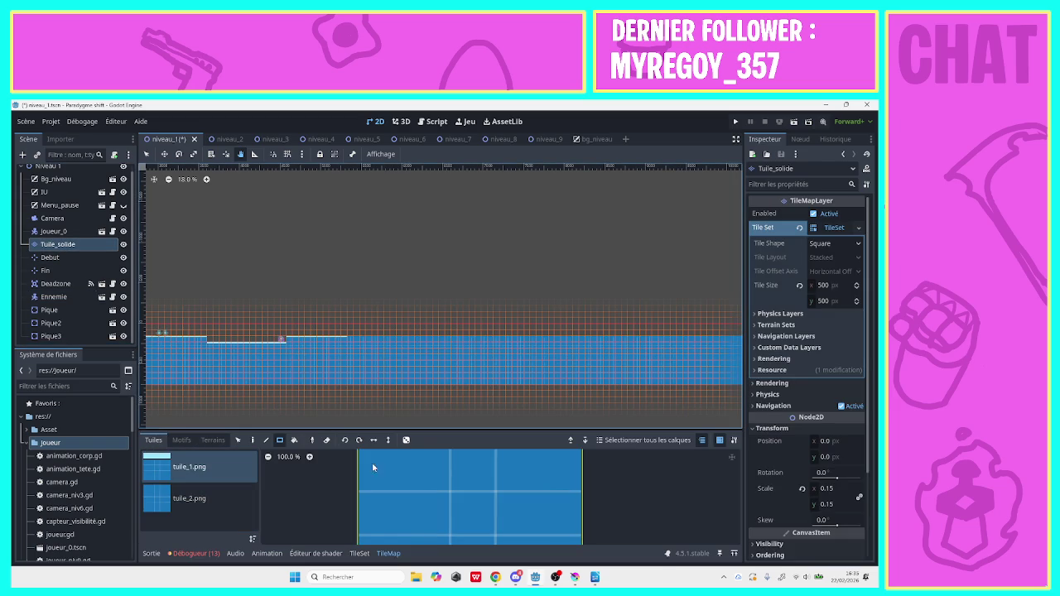
# Paint a single tuile_1 tile and a two-tile row past the enemy, then pan to the map's right end
pyautogui.press('q')
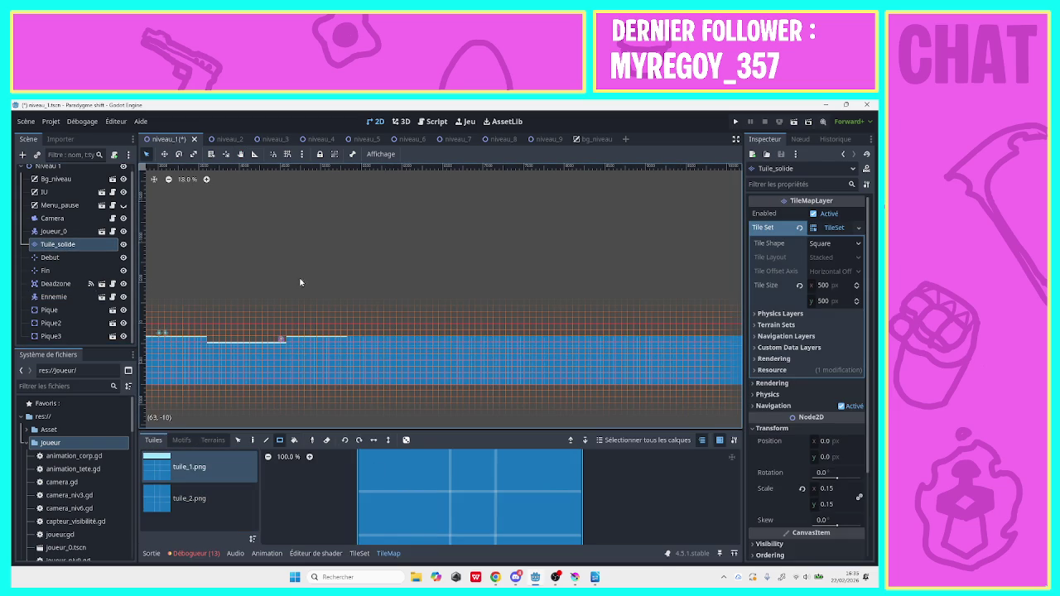
pyautogui.click(309, 334)
pyautogui.click(189, 498)
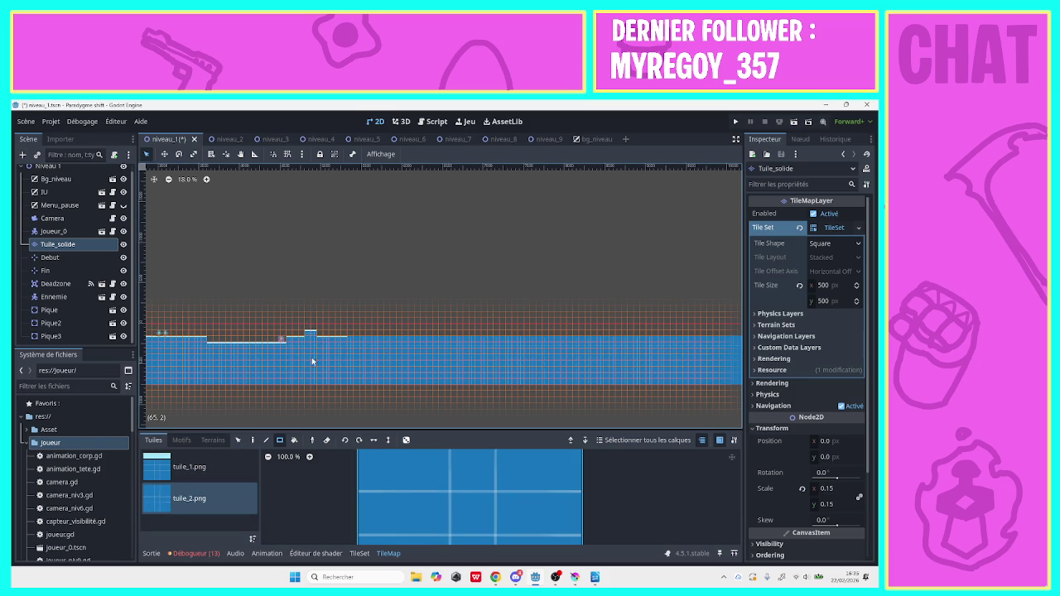
pyautogui.click(195, 468)
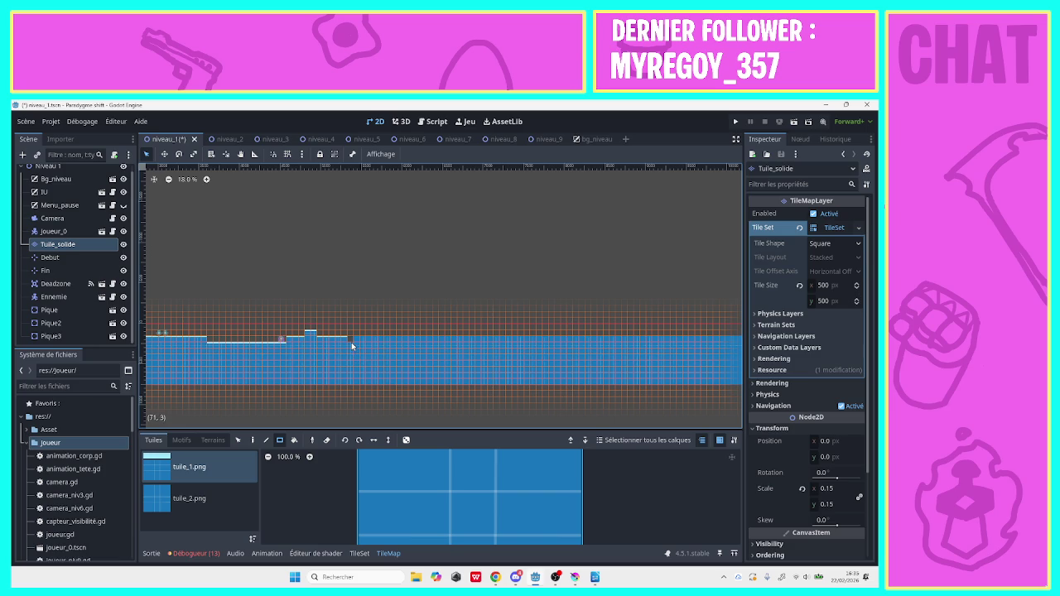
pyautogui.moveTo(351, 343)
pyautogui.mouseDown()
pyautogui.moveTo(413, 344)
pyautogui.moveTo(348, 346)
pyautogui.mouseUp()
pyautogui.click(192, 498)
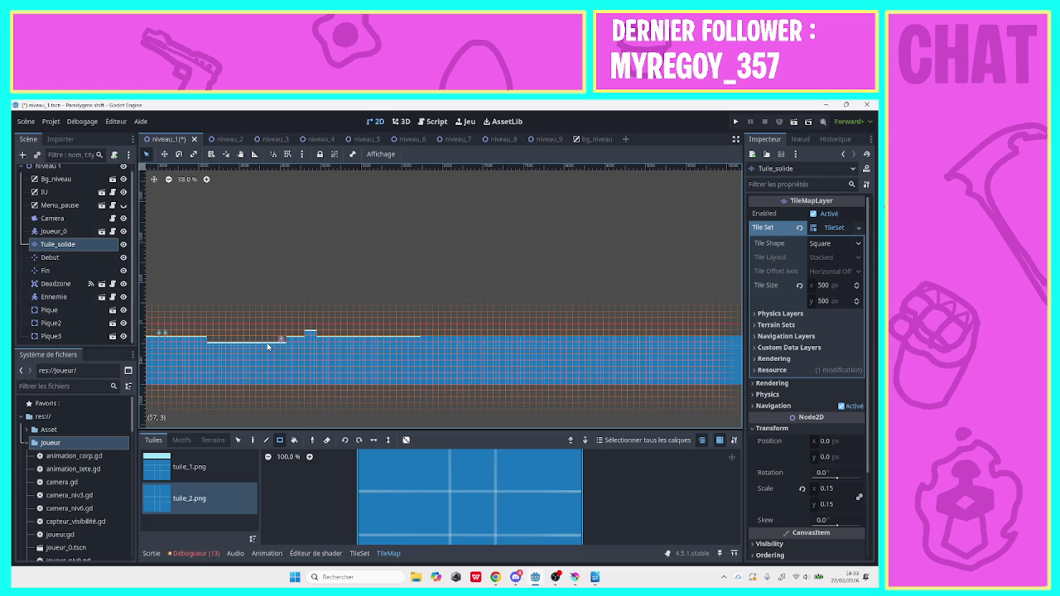
pyautogui.click(190, 466)
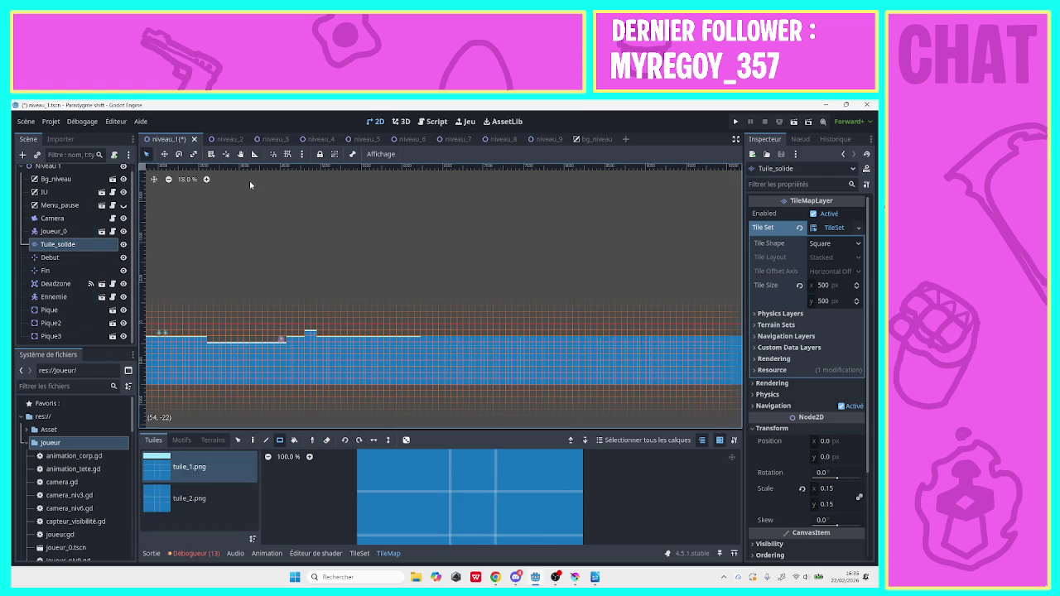
pyautogui.press('g')
pyautogui.moveTo(322, 274)
pyautogui.mouseDown()
pyautogui.moveTo(166, 276)
pyautogui.moveTo(451, 280)
pyautogui.mouseUp()
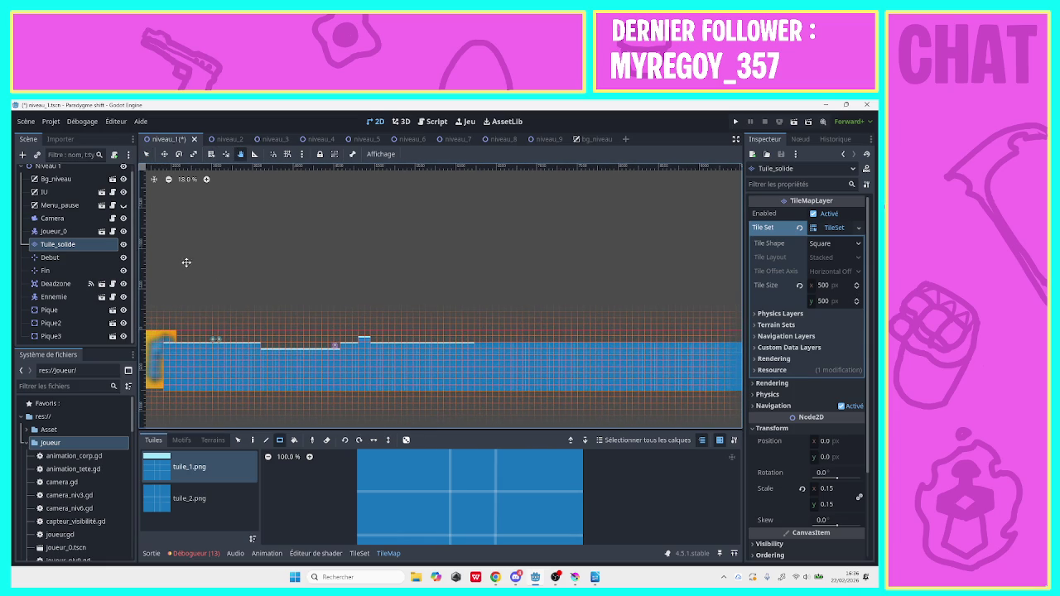
# Duplicate Ennemie as Ennemie2 and move it further along the ground
pyautogui.click(61, 297)
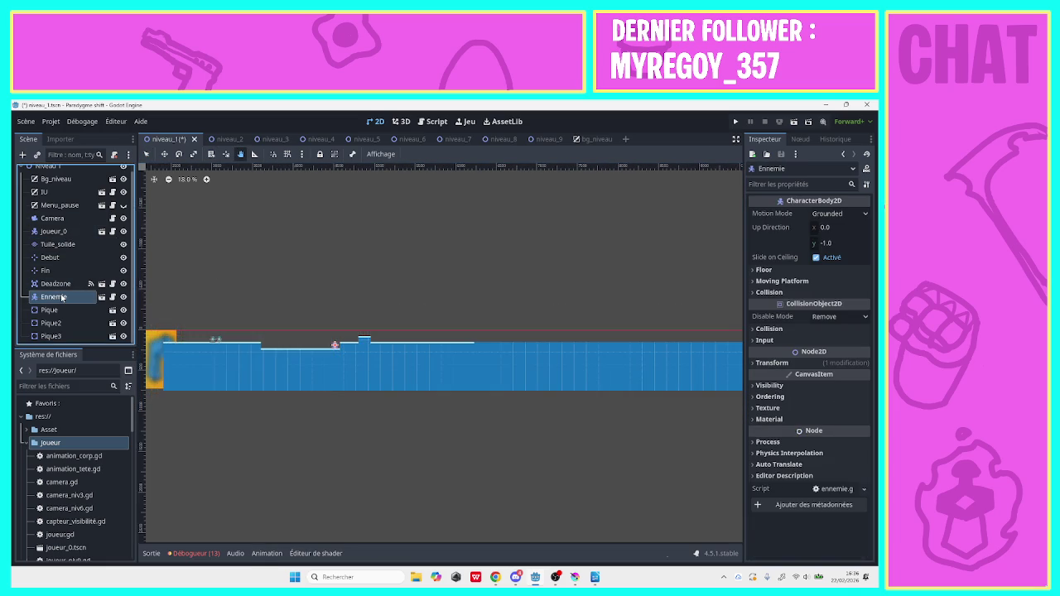
pyautogui.rightClick(62, 297)
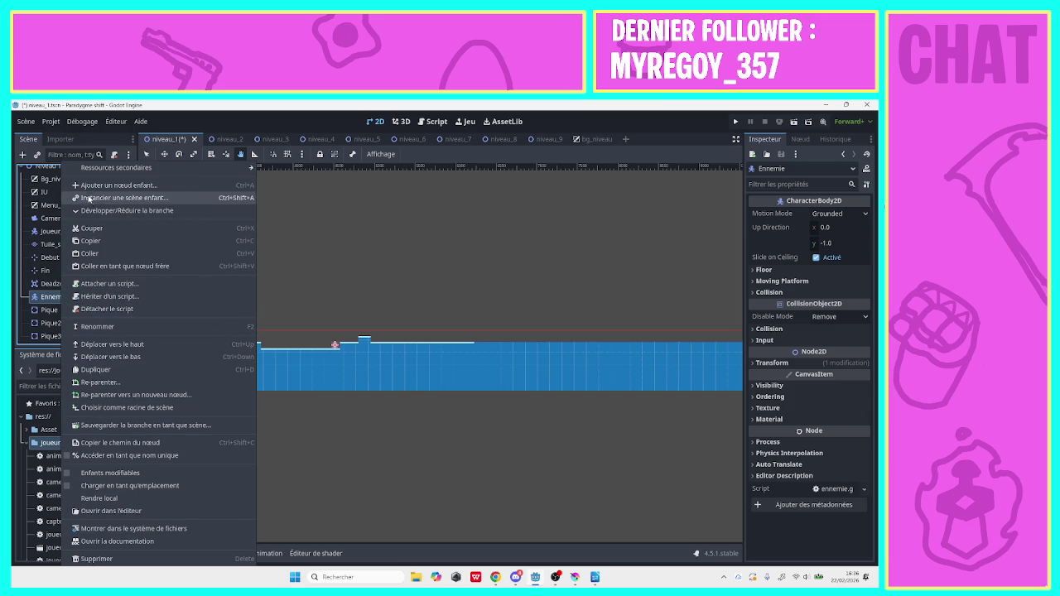
pyautogui.click(86, 370)
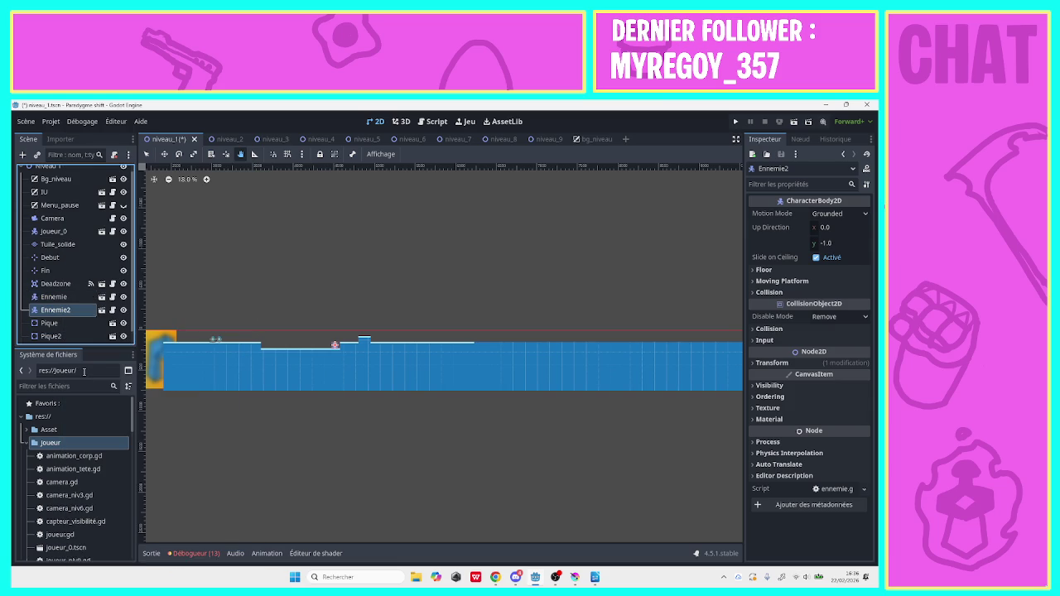
pyautogui.moveTo(293, 353); pyautogui.dragTo(466, 339)
pyautogui.click(145, 154)
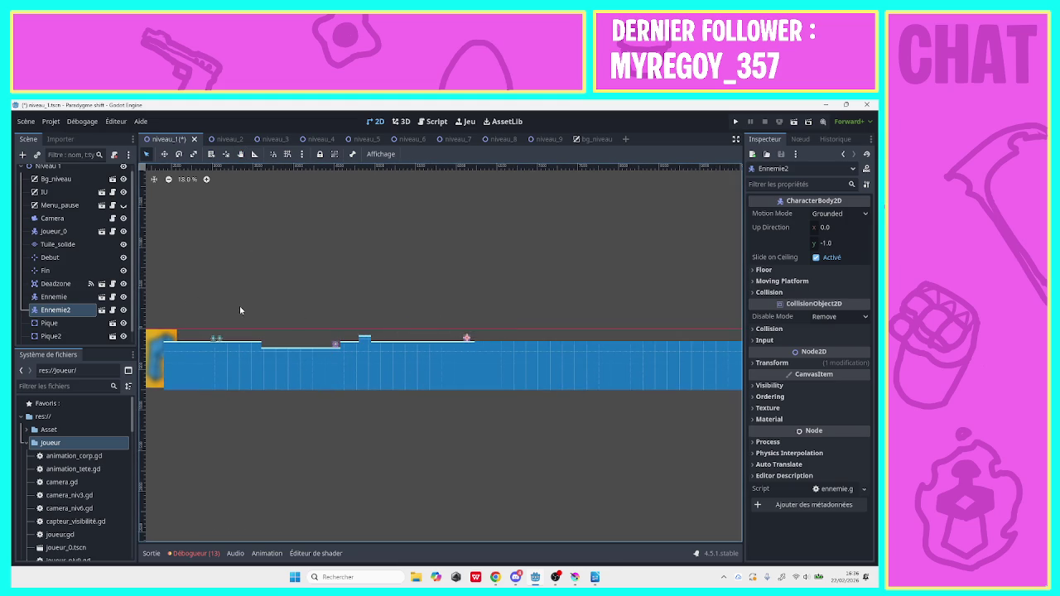
# Duplicate Ennemie2 as Ennemie3 and place it beside Ennemie2 on the platform
pyautogui.rightClick(61, 308)
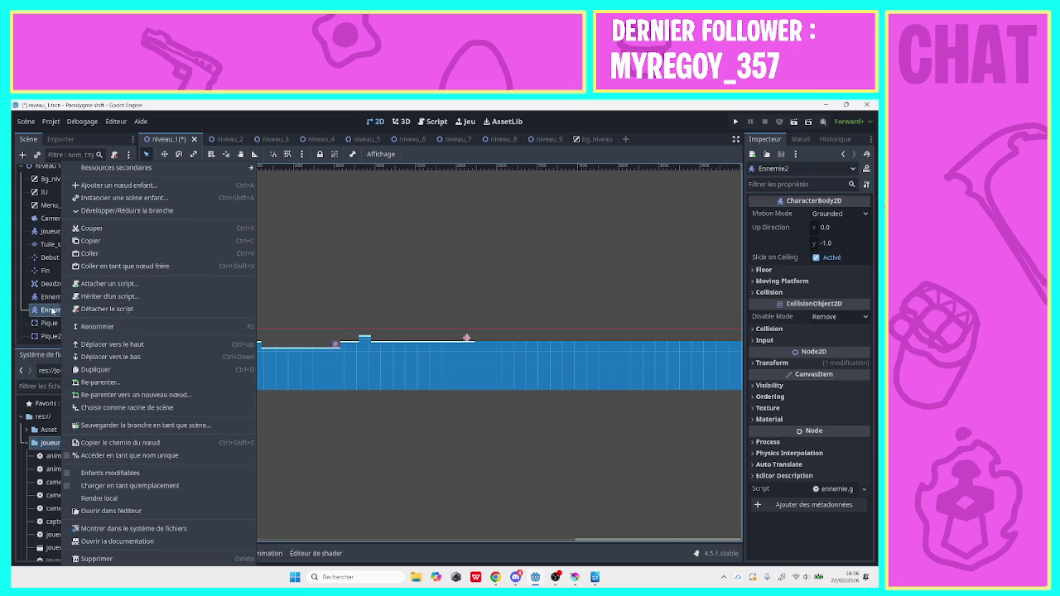
pyautogui.click(51, 310)
pyautogui.rightClick(54, 313)
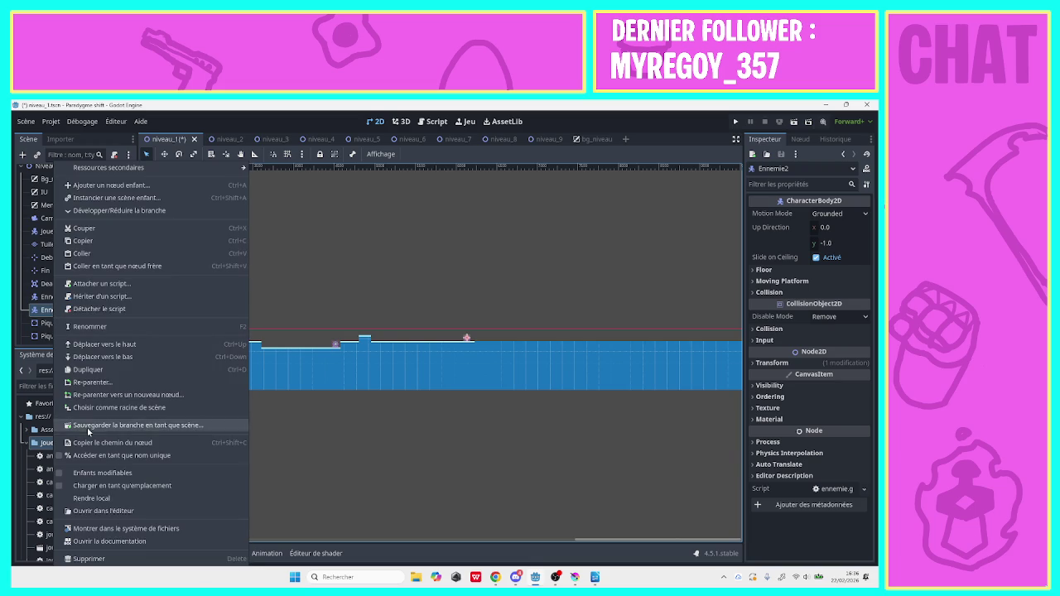
pyautogui.click(83, 372)
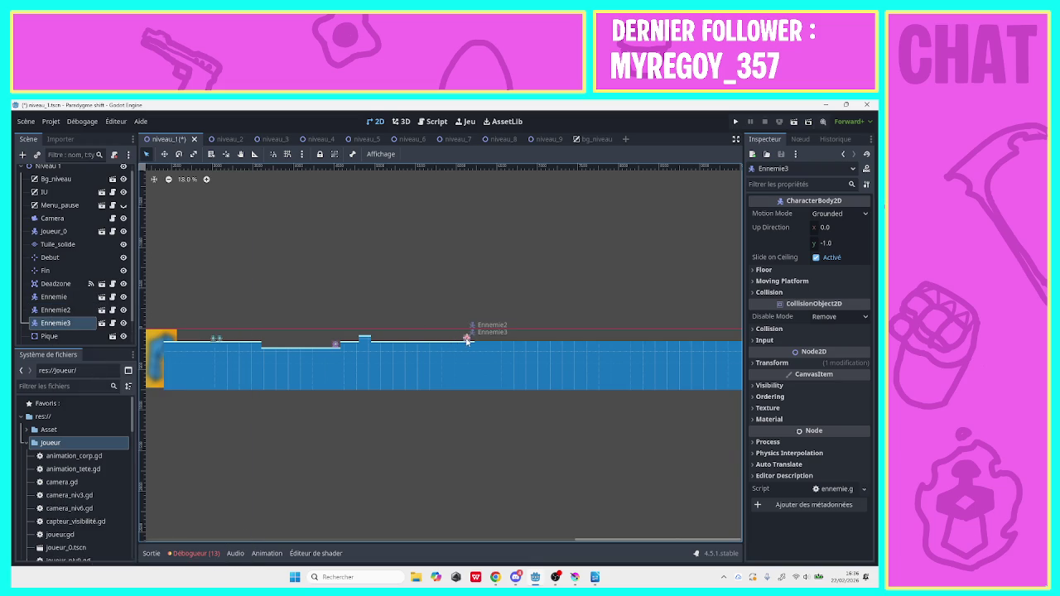
pyautogui.moveTo(467, 340); pyautogui.dragTo(453, 337)
# Paint an eight-tile row of solid ground on the Tuile_solide layer
pyautogui.click(64, 244)
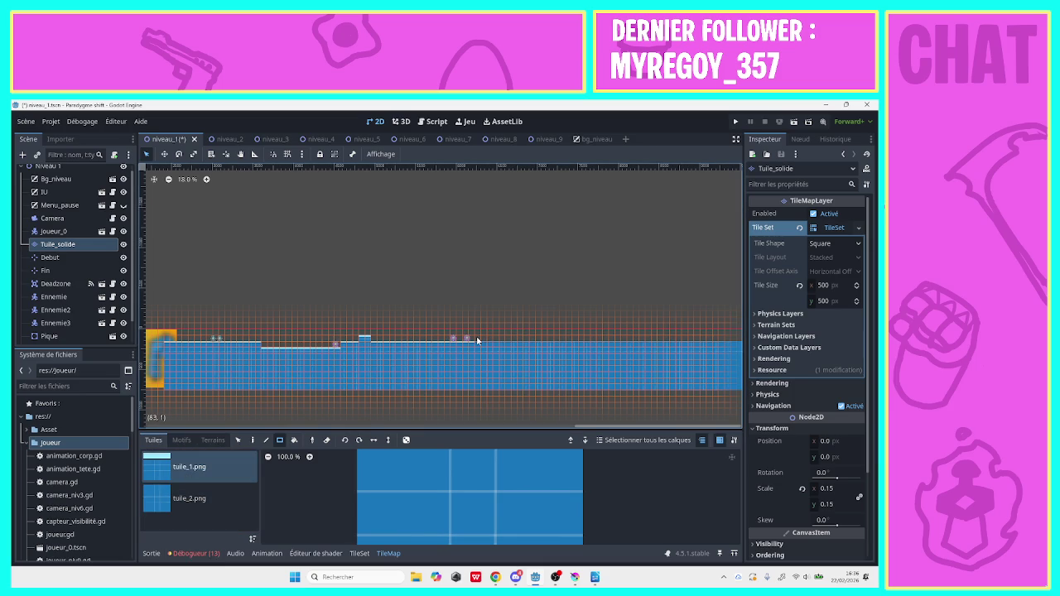
pyautogui.moveTo(478, 338)
pyautogui.mouseDown()
pyautogui.moveTo(523, 343)
pyautogui.moveTo(480, 343)
pyautogui.mouseUp()
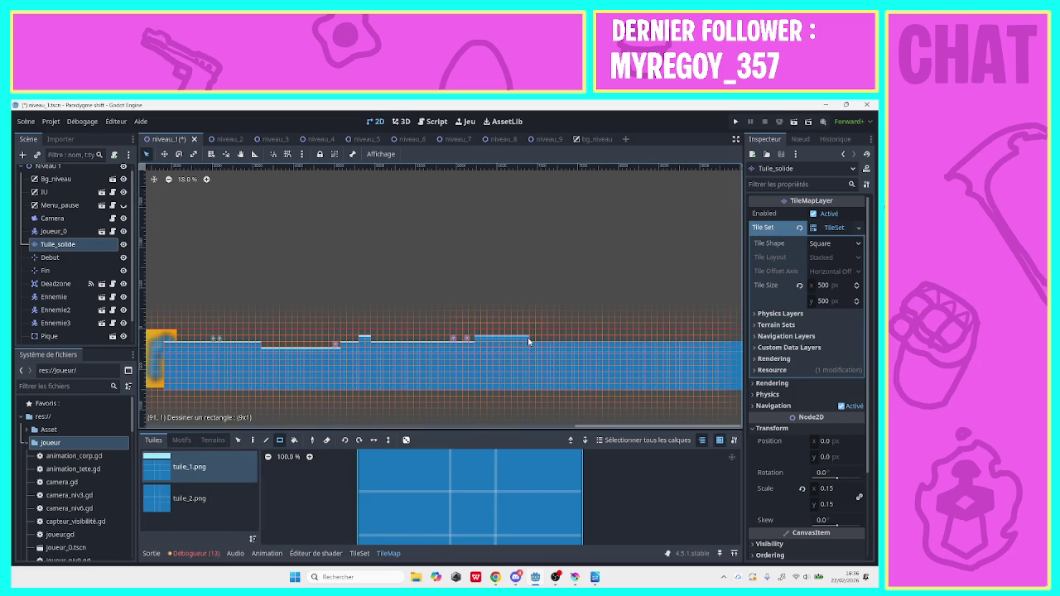
pyautogui.moveTo(513, 342); pyautogui.dragTo(527, 341)
# Paint a higher tuile_2 block after the raised section, then bring Discord forward
pyautogui.click(190, 497)
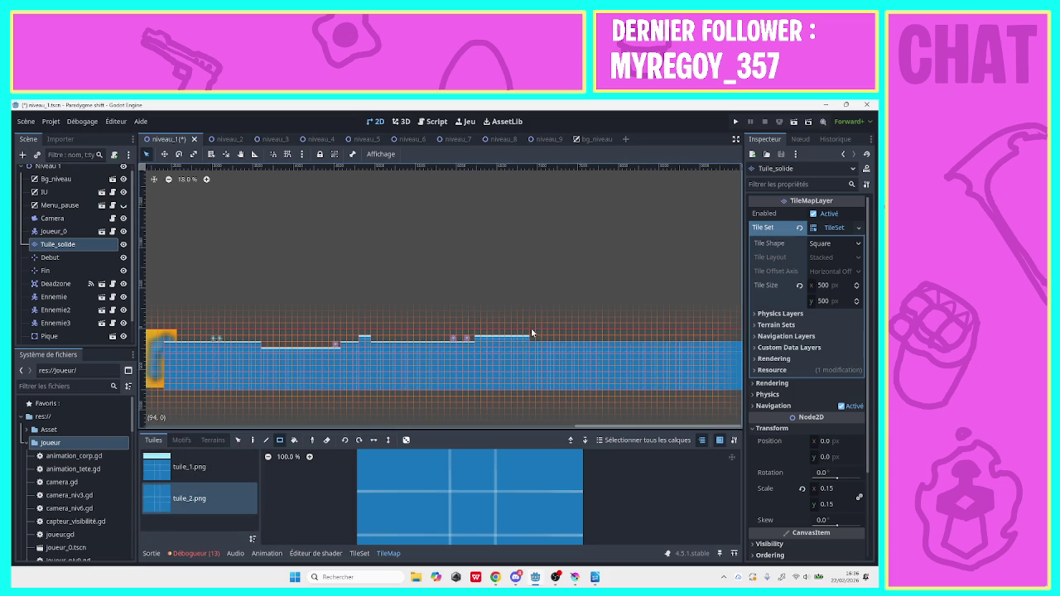
pyautogui.moveTo(533, 333)
pyautogui.mouseDown()
pyautogui.moveTo(588, 335)
pyautogui.moveTo(535, 339)
pyautogui.moveTo(579, 336)
pyautogui.mouseUp()
pyautogui.click(210, 471)
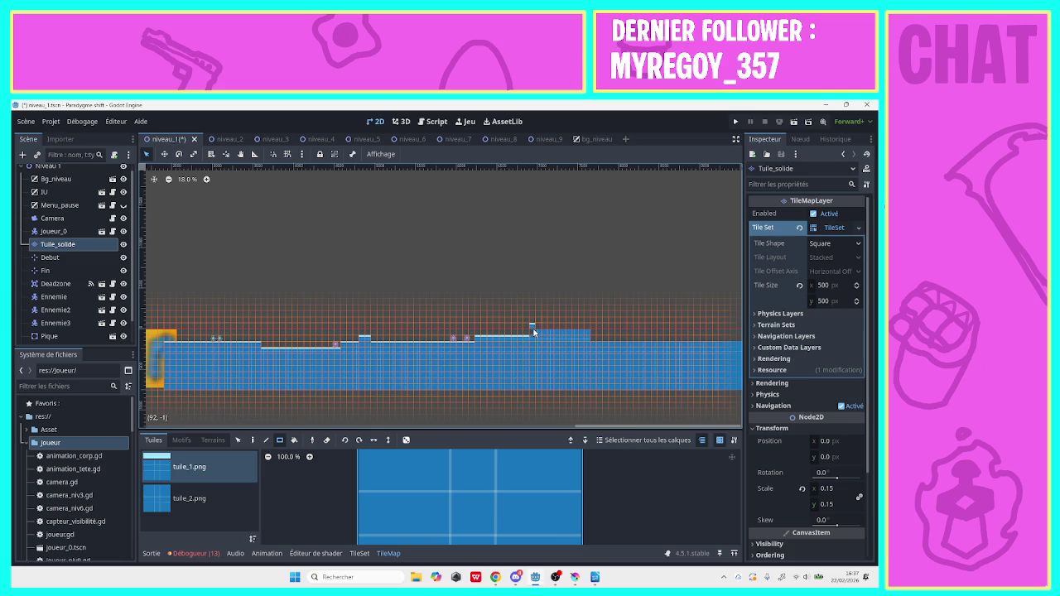
pyautogui.moveTo(534, 338); pyautogui.dragTo(539, 336)
pyautogui.click(515, 578)
pyautogui.click(515, 577)
# Bring up the Discord call, switch to grid view, stop watching the stream, and unmute the mic
pyautogui.moveTo(535, 582)
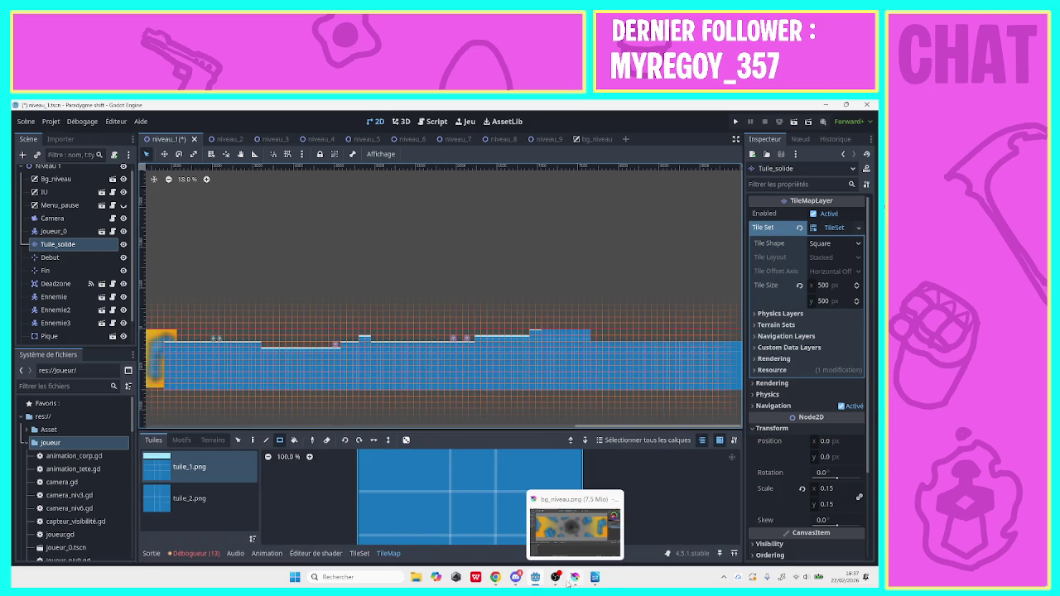
pyautogui.click(515, 577)
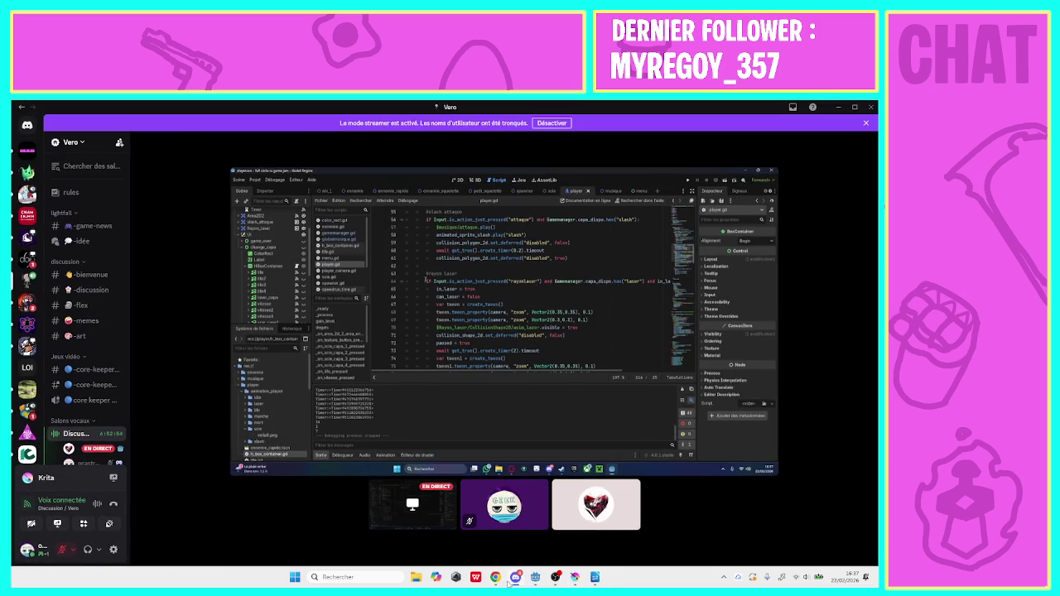
pyautogui.click(421, 407)
pyautogui.click(333, 296)
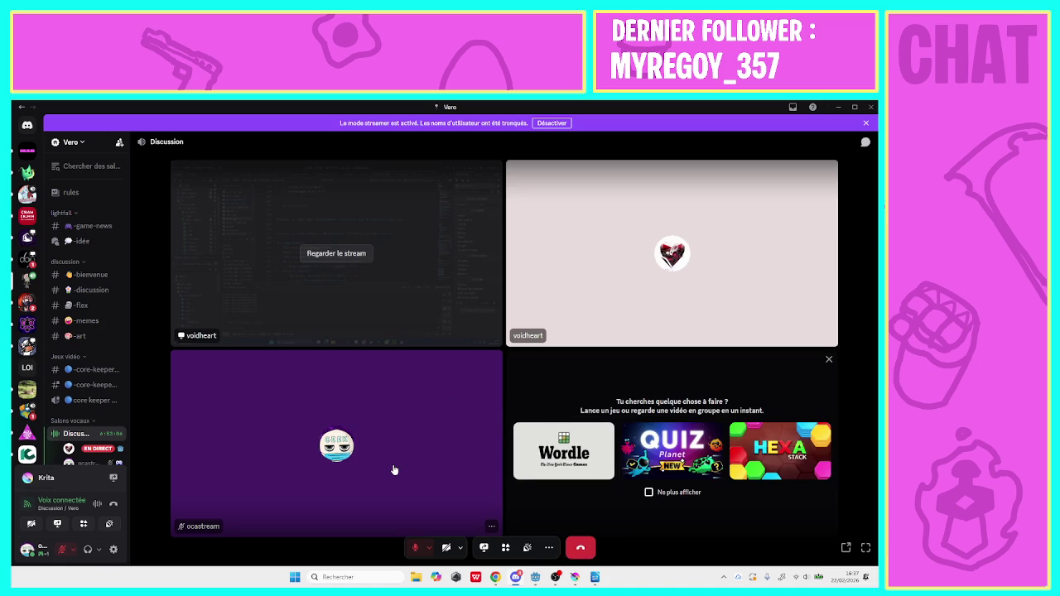
pyautogui.click(415, 548)
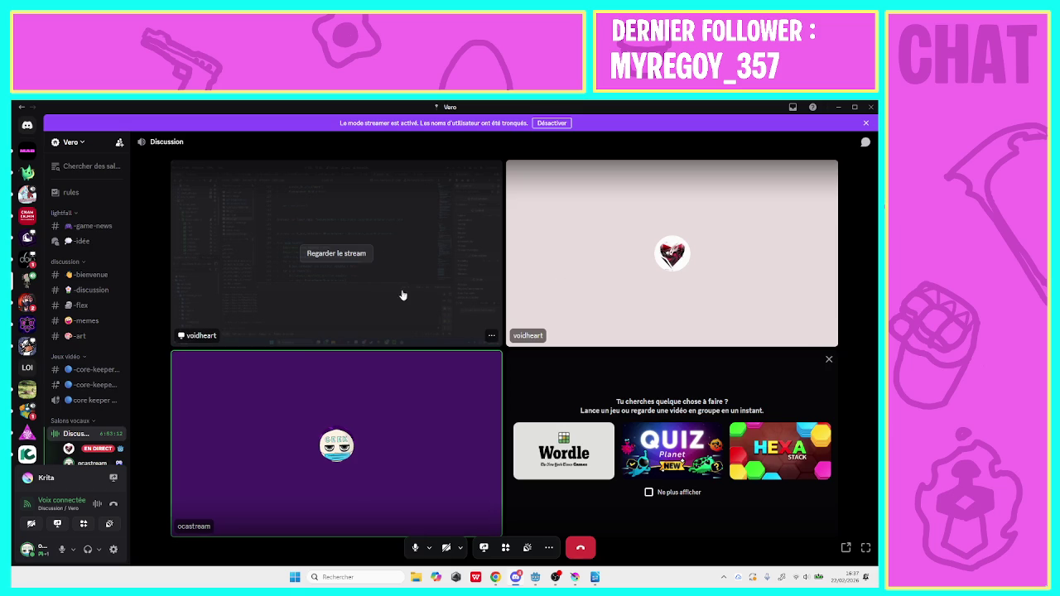
# Minimize Discord, erase the old step block, and paint a narrower two-row step in its place
pyautogui.click(838, 108)
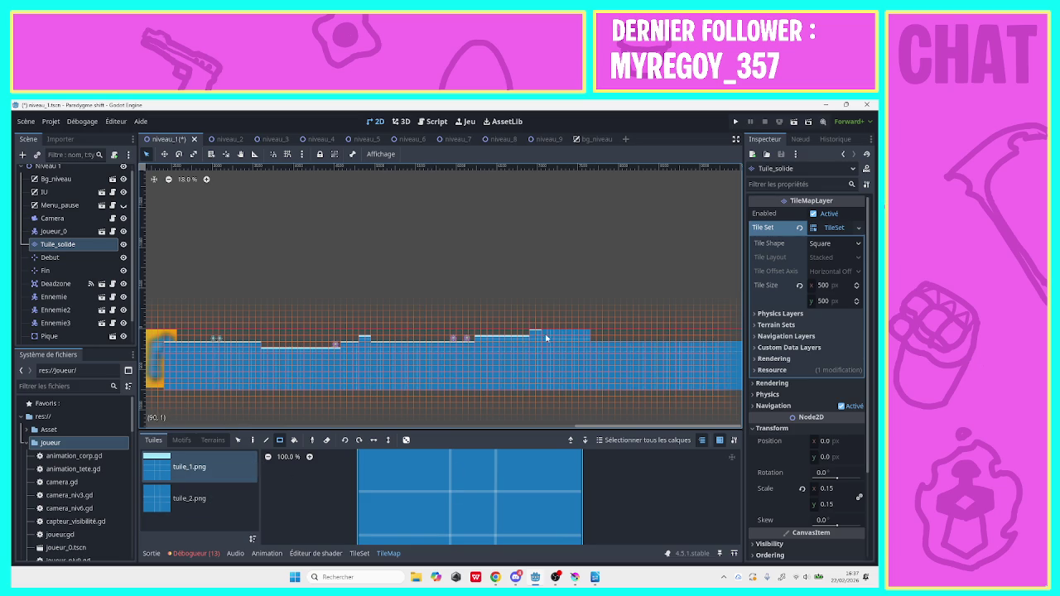
pyautogui.moveTo(598, 336)
pyautogui.mouseDown()
pyautogui.moveTo(475, 338)
pyautogui.moveTo(554, 328)
pyautogui.moveTo(525, 338)
pyautogui.moveTo(552, 341)
pyautogui.mouseUp()
pyautogui.click(196, 507)
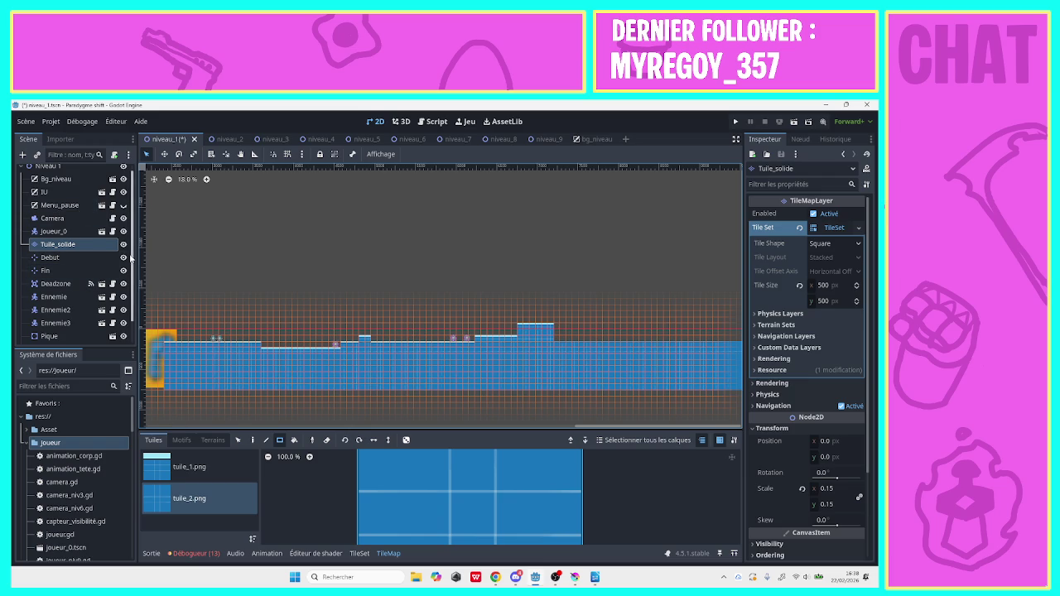
pyautogui.scroll(1, 125, 248)
pyautogui.scroll(-1, 102, 294)
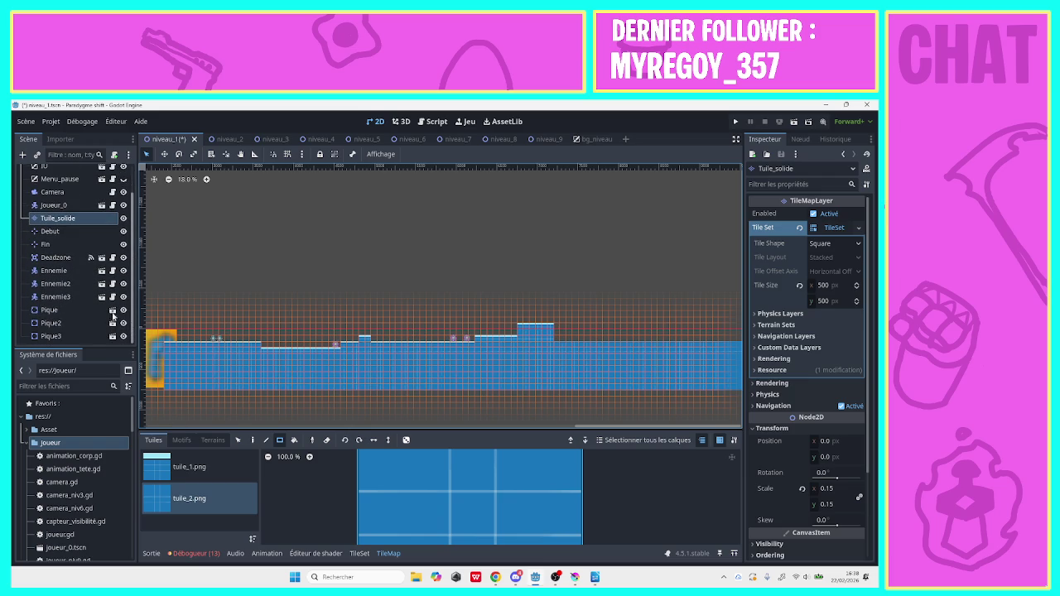
# Duplicate Pique3 as Pique4 and place it on top of the tall step block
pyautogui.rightClick(70, 338)
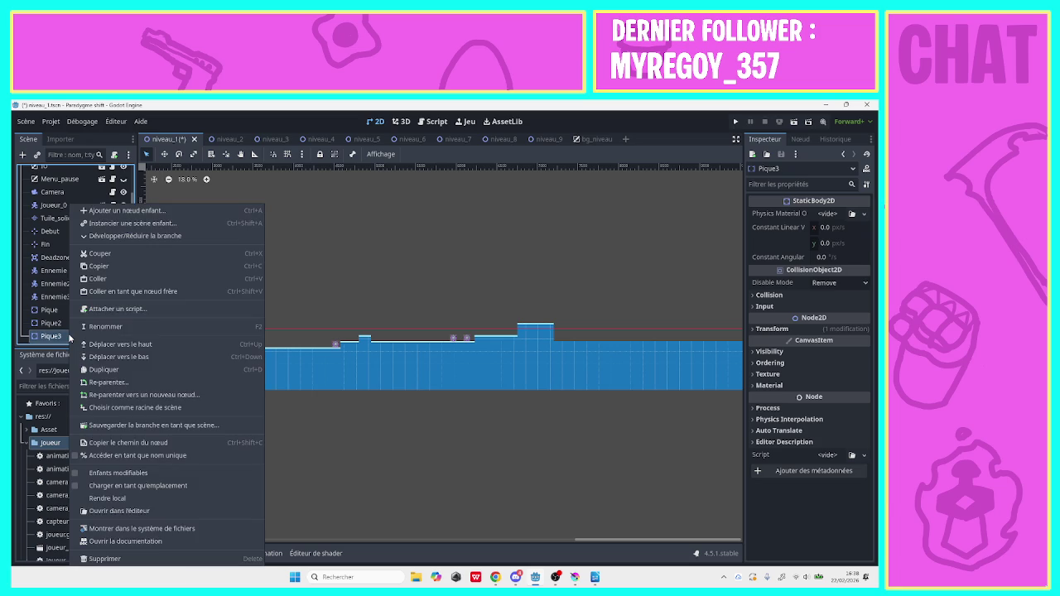
pyautogui.click(98, 370)
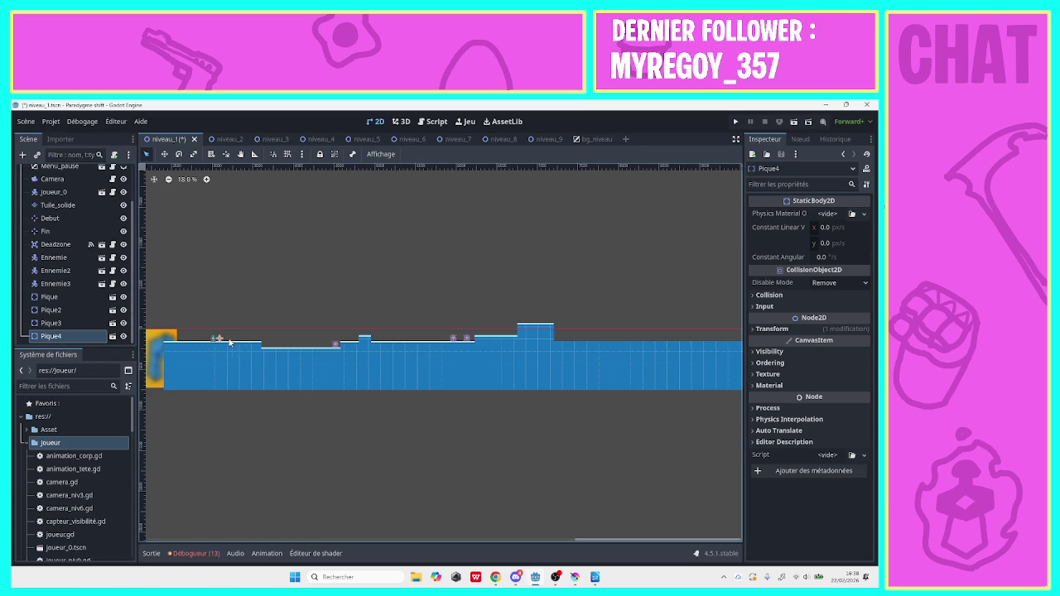
pyautogui.moveTo(231, 342)
pyautogui.mouseDown()
pyautogui.moveTo(237, 330)
pyautogui.moveTo(538, 325)
pyautogui.mouseUp()
pyautogui.click(492, 315)
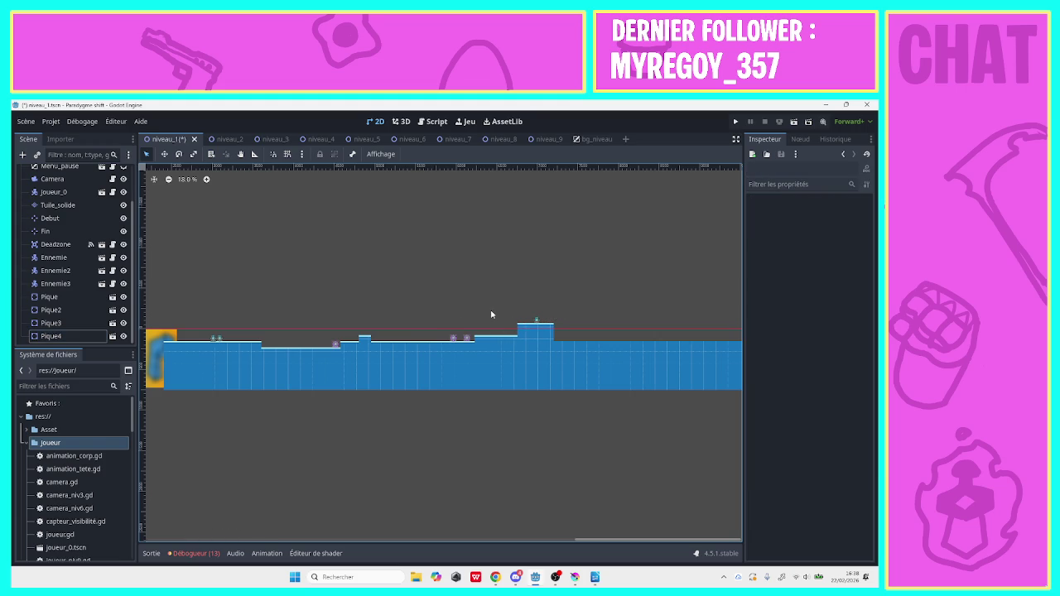
pyautogui.click(537, 323)
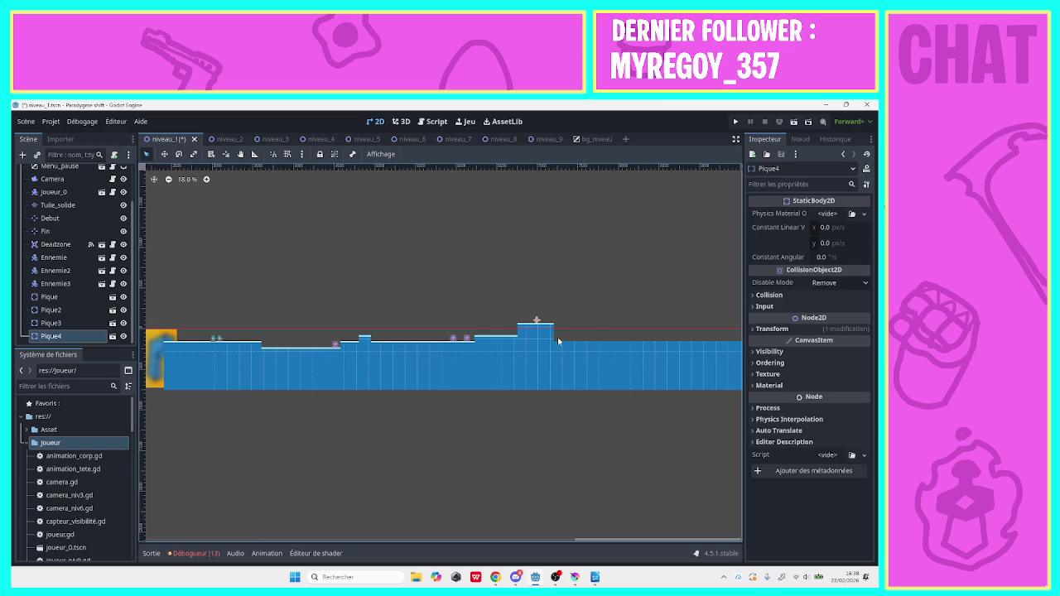
pyautogui.click(555, 370)
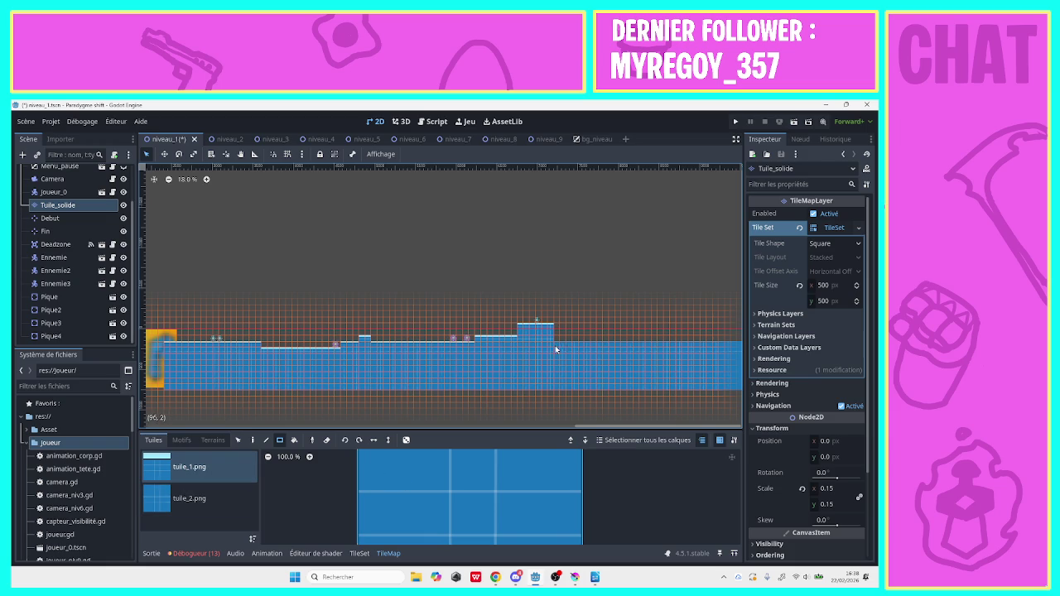
# Paint a 28-tile ground strip past the tall step, then pan toward the level's right end
pyautogui.moveTo(554, 345)
pyautogui.mouseDown()
pyautogui.moveTo(721, 346)
pyautogui.moveTo(703, 350)
pyautogui.mouseUp()
pyautogui.click(240, 154)
pyautogui.moveTo(478, 227)
pyautogui.mouseDown()
pyautogui.moveTo(239, 223)
pyautogui.moveTo(577, 217)
pyautogui.moveTo(704, 230)
pyautogui.moveTo(641, 244)
pyautogui.moveTo(372, 244)
pyautogui.mouseUp()
pyautogui.moveTo(307, 246)
pyautogui.mouseDown()
pyautogui.moveTo(294, 236)
pyautogui.moveTo(210, 253)
pyautogui.moveTo(213, 236)
pyautogui.mouseUp()
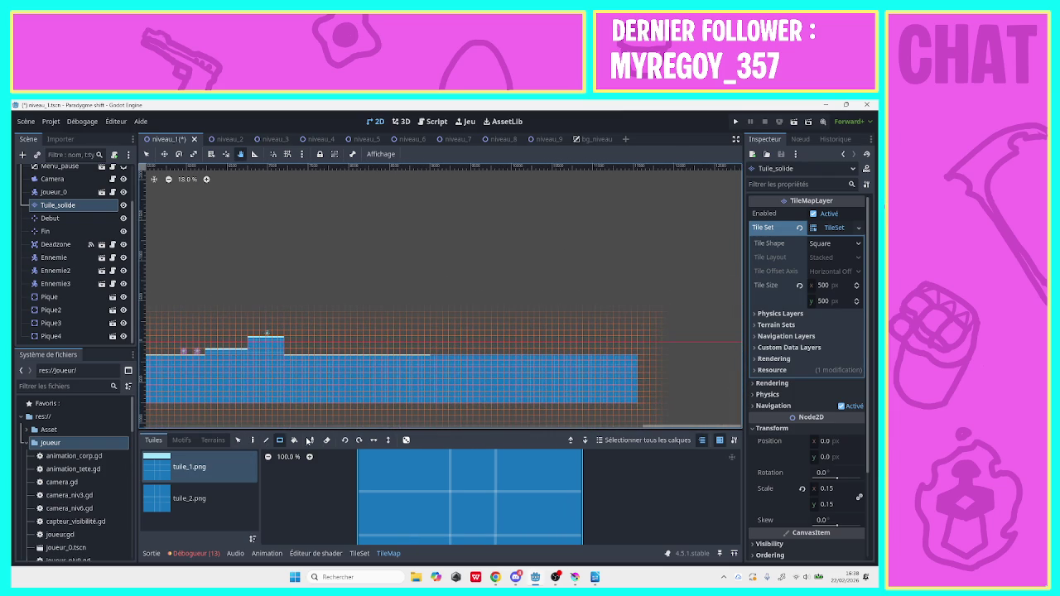
# Erase ground tile columns with the Rectangle tool to open a wide gap in the terrain
pyautogui.click(240, 441)
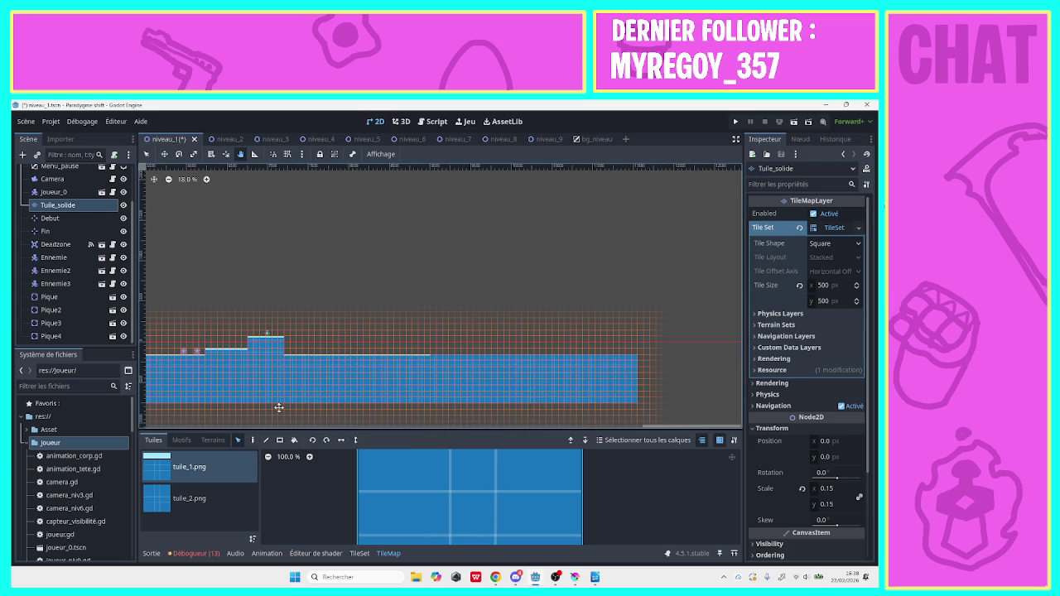
pyautogui.click(146, 154)
pyautogui.moveTo(325, 358); pyautogui.dragTo(333, 393)
pyautogui.click(280, 439)
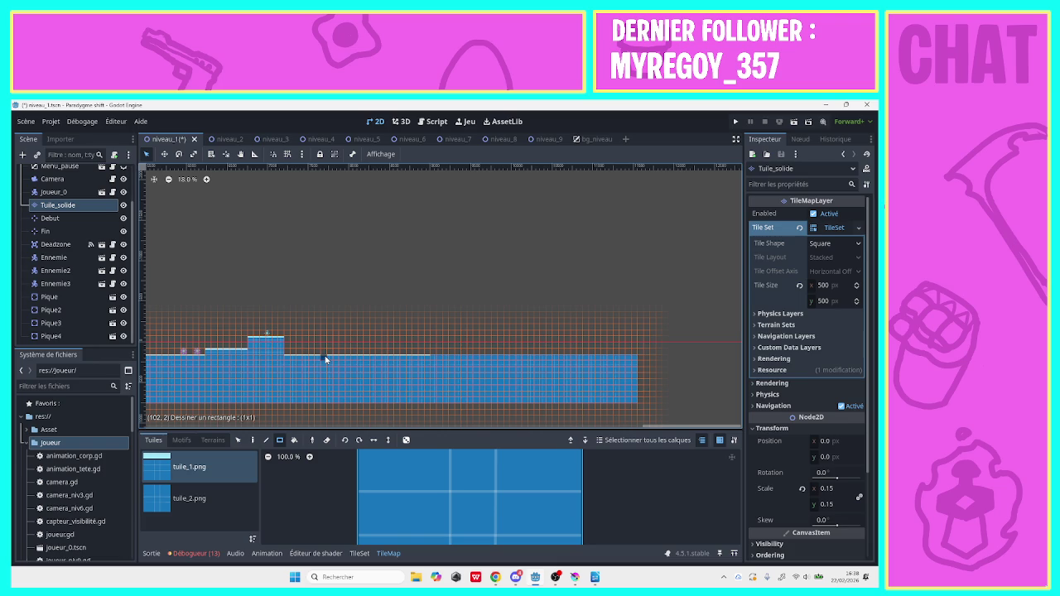
pyautogui.moveTo(324, 358); pyautogui.dragTo(332, 408)
pyautogui.moveTo(335, 370); pyautogui.dragTo(351, 409)
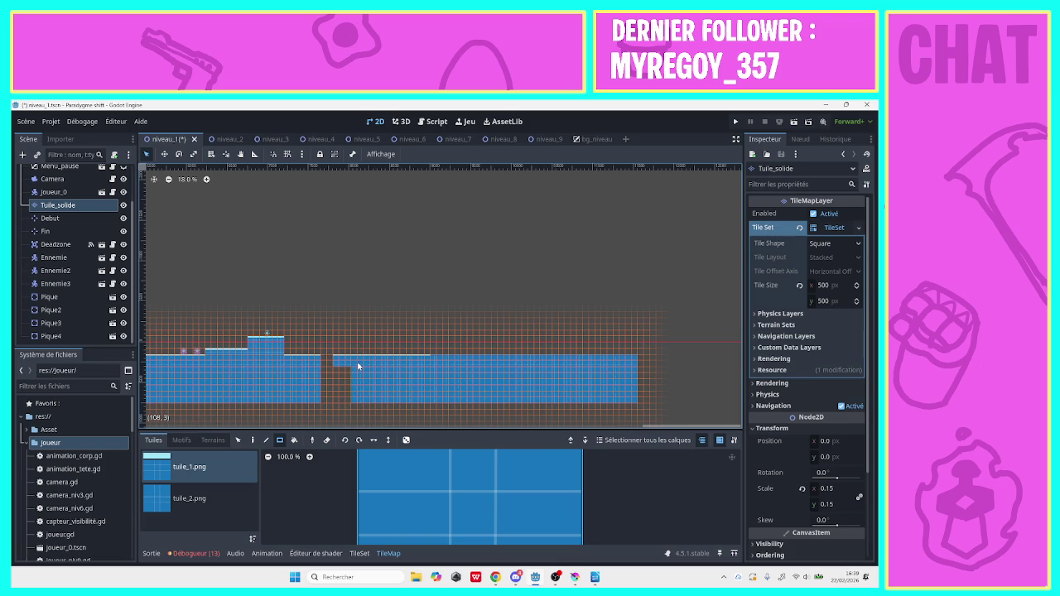
pyautogui.moveTo(358, 359)
pyautogui.mouseDown()
pyautogui.moveTo(360, 402)
pyautogui.moveTo(364, 362)
pyautogui.moveTo(380, 367)
pyautogui.moveTo(366, 381)
pyautogui.moveTo(430, 408)
pyautogui.moveTo(388, 365)
pyautogui.moveTo(398, 393)
pyautogui.moveTo(395, 360)
pyautogui.moveTo(418, 369)
pyautogui.moveTo(419, 382)
pyautogui.moveTo(424, 360)
pyautogui.moveTo(472, 363)
pyautogui.mouseUp()
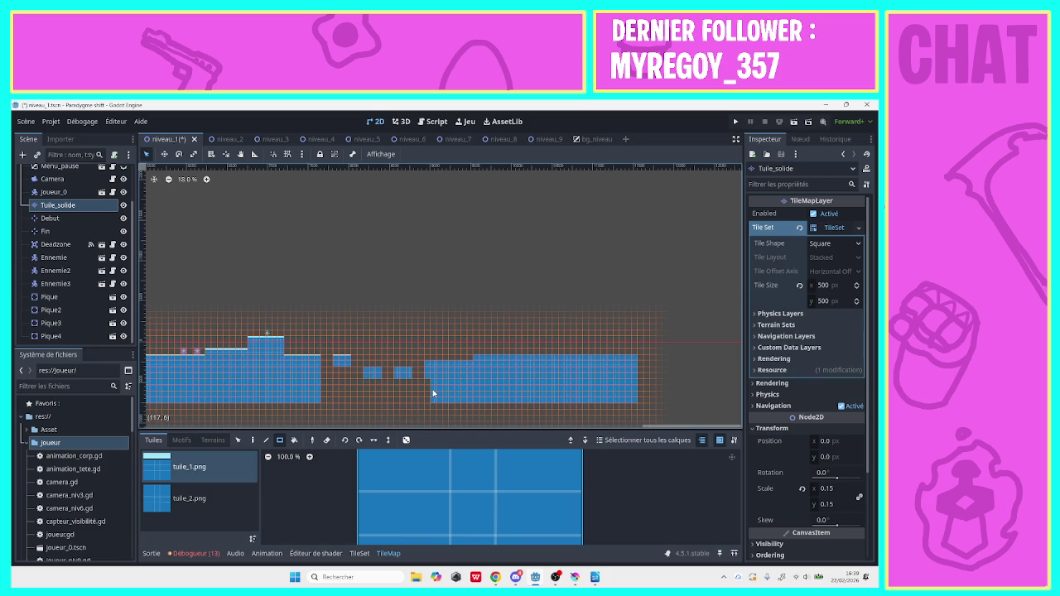
# Patch the ground with a tuile_2.png column and repaint a 29-tile tuile_1.png top row
pyautogui.click(237, 489)
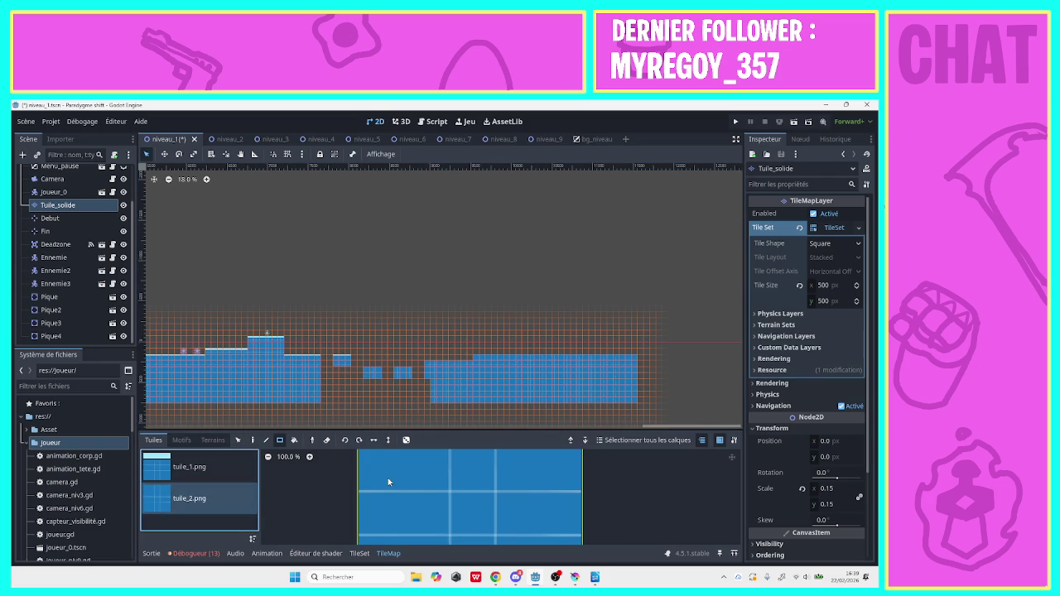
pyautogui.moveTo(429, 386); pyautogui.dragTo(428, 402)
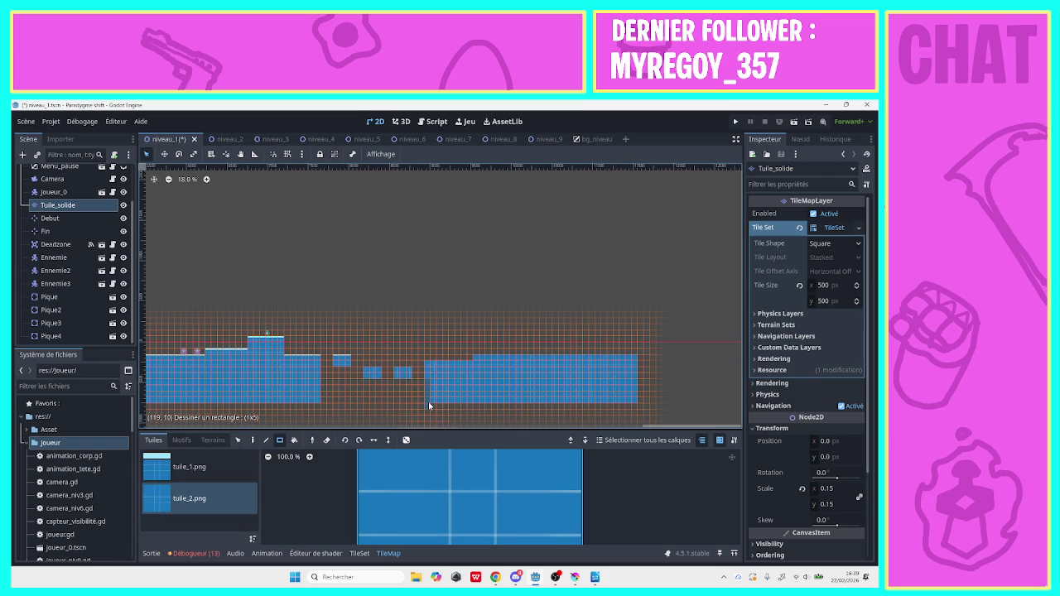
pyautogui.moveTo(467, 357); pyautogui.dragTo(650, 352)
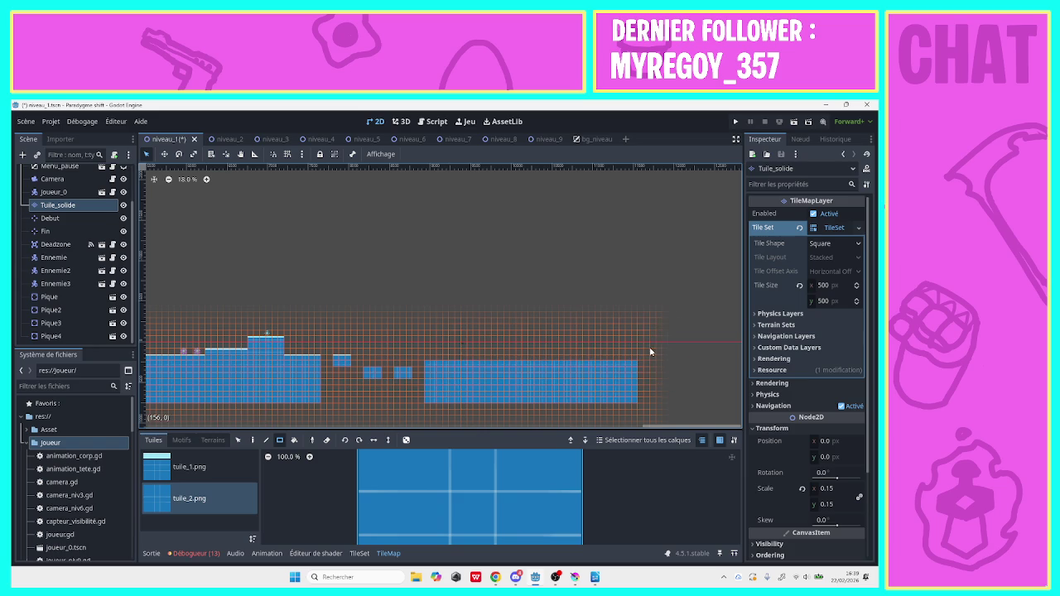
pyautogui.click(249, 466)
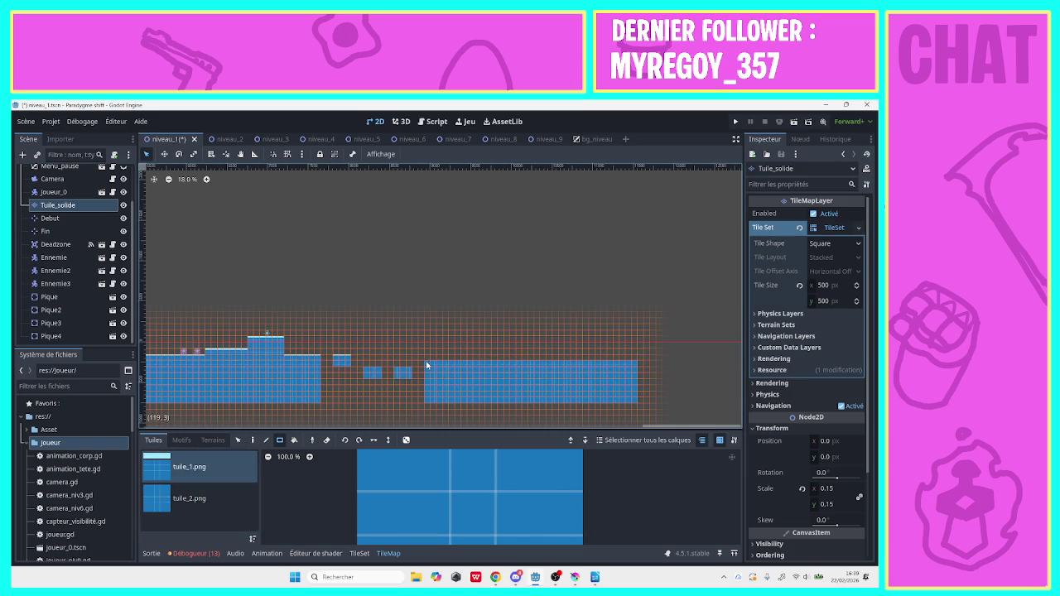
pyautogui.moveTo(427, 362); pyautogui.dragTo(634, 368)
# Add a small 2x1 floating block in the gap and paint tuile_2.png tiles along the ground
pyautogui.moveTo(365, 374); pyautogui.dragTo(375, 374)
pyautogui.click(399, 371)
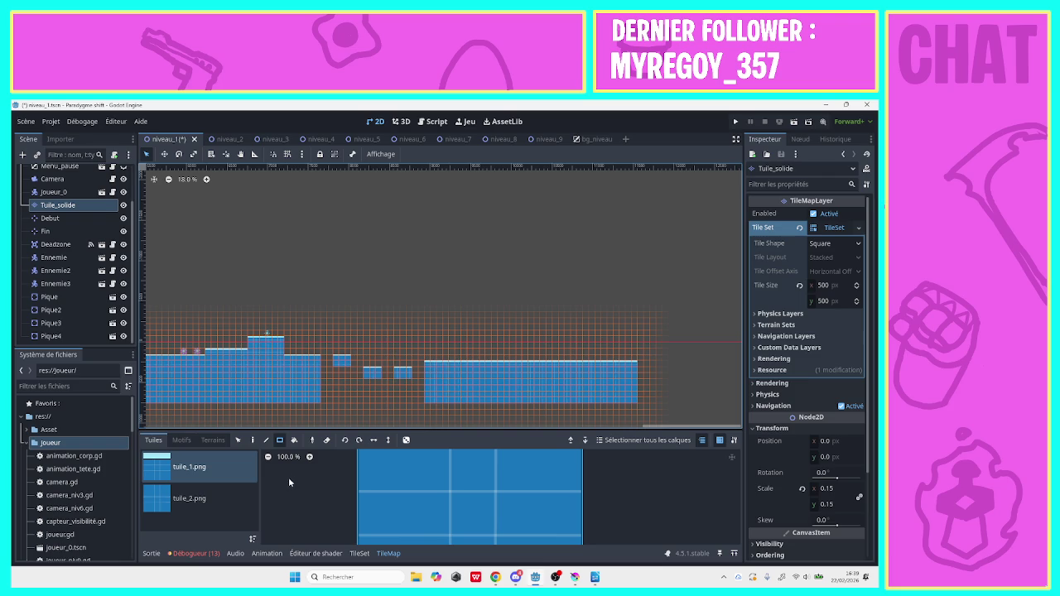
pyautogui.click(211, 496)
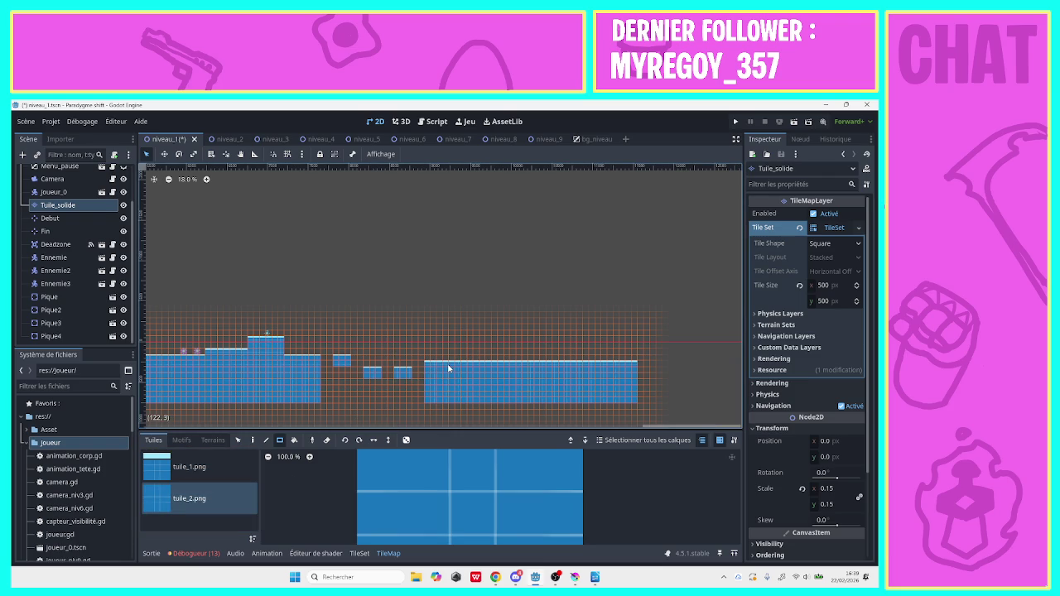
pyautogui.moveTo(450, 368); pyautogui.dragTo(635, 366)
# Duplicate Pique4 as Pique5 and place it on the far ground block
pyautogui.click(59, 337)
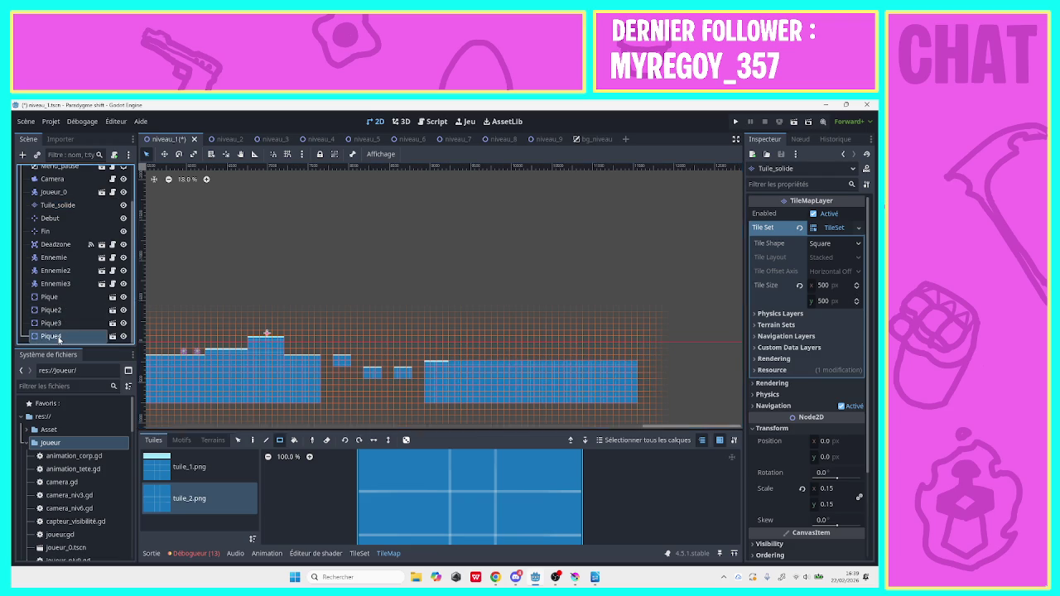
pyautogui.rightClick(59, 337)
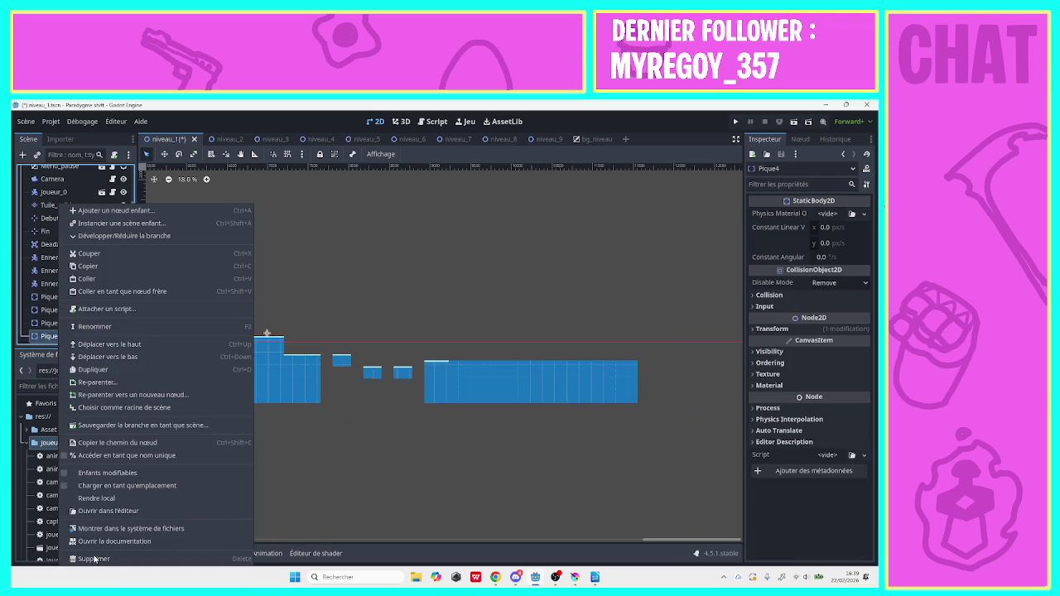
pyautogui.click(92, 370)
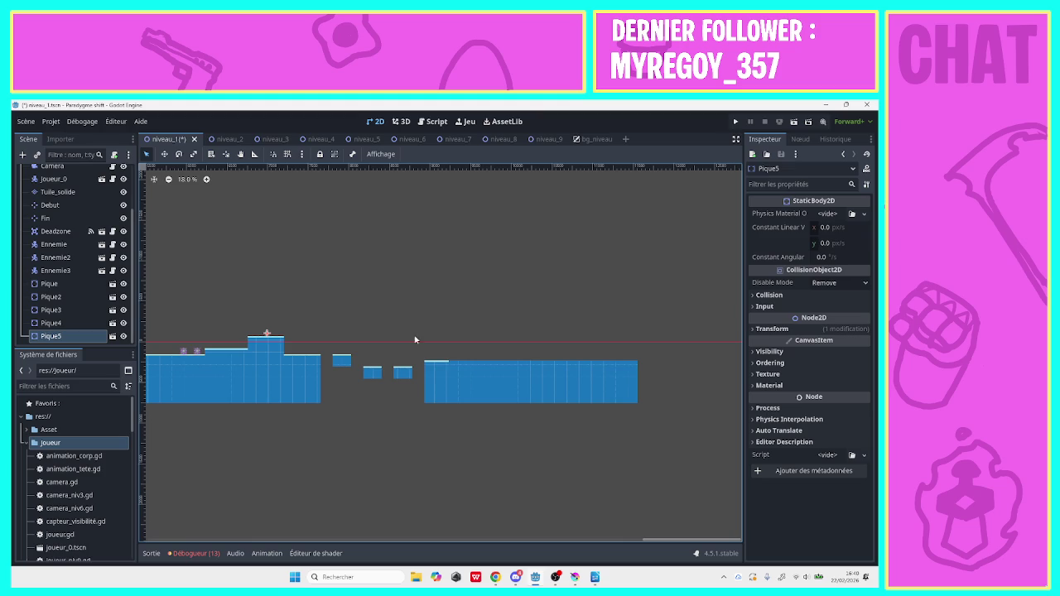
pyautogui.moveTo(267, 335)
pyautogui.mouseDown()
pyautogui.moveTo(477, 352)
pyautogui.moveTo(445, 359)
pyautogui.mouseUp()
# Duplicate Pique5 as Pique6, nudge it two steps left, and reselect Tuile_solide
pyautogui.rightClick(55, 340)
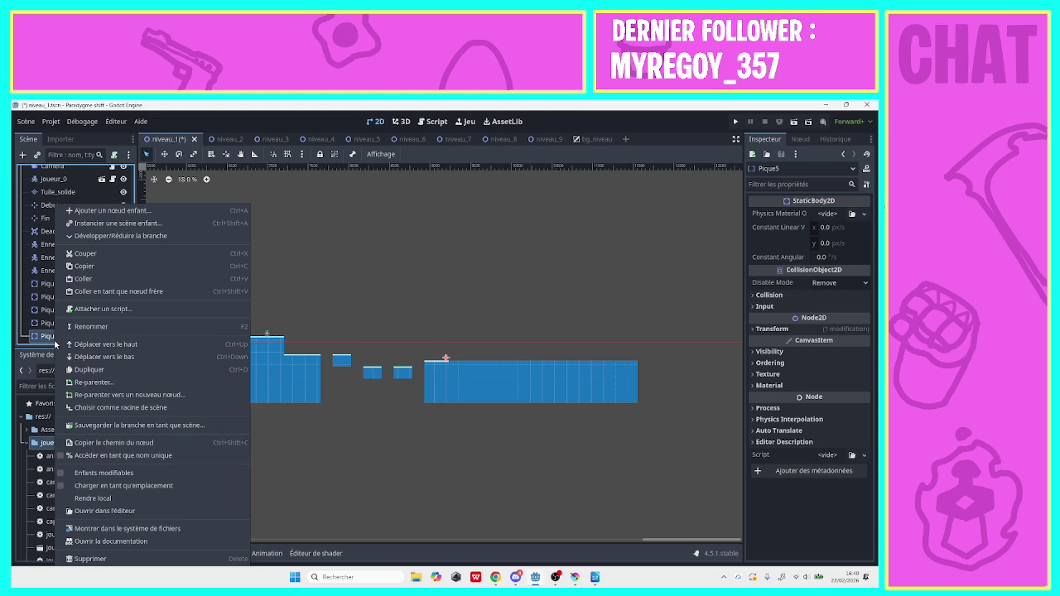
pyautogui.click(89, 369)
pyautogui.press('Left')
pyautogui.press('Left')
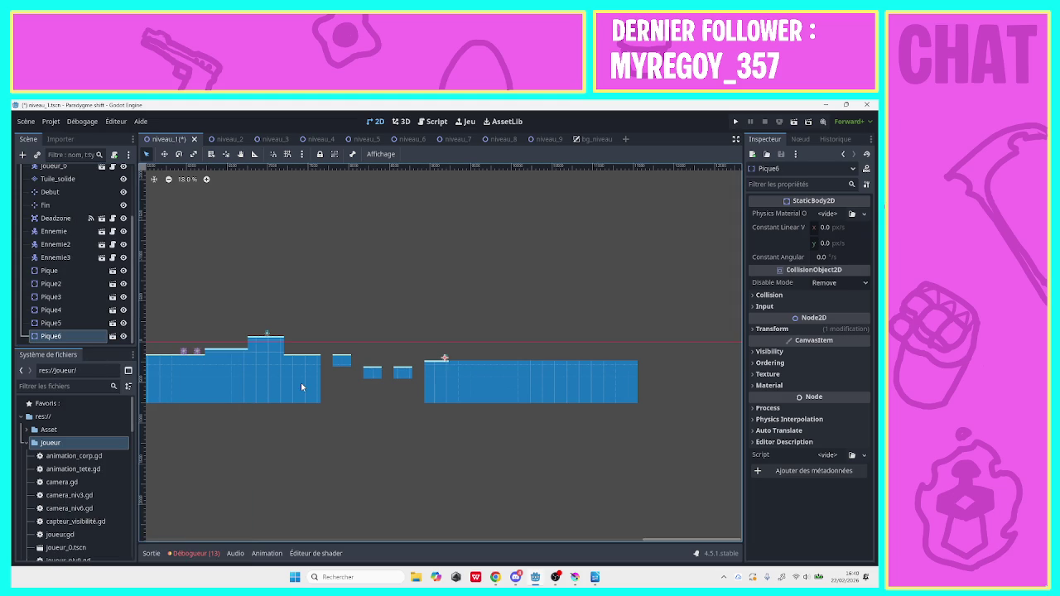
pyautogui.press('Left')
pyautogui.press('Left')
pyautogui.press('Left')
pyautogui.click(478, 378)
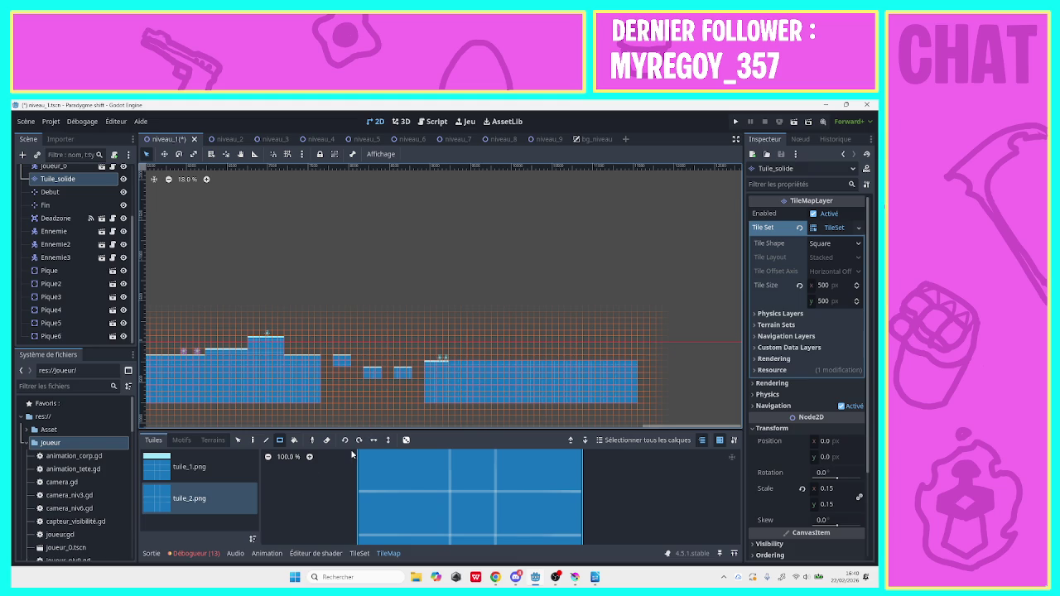
# Paint tuile_1.png step tiles rising on the right ground, with a 2x1 tuile_2.png block beneath
pyautogui.click(194, 468)
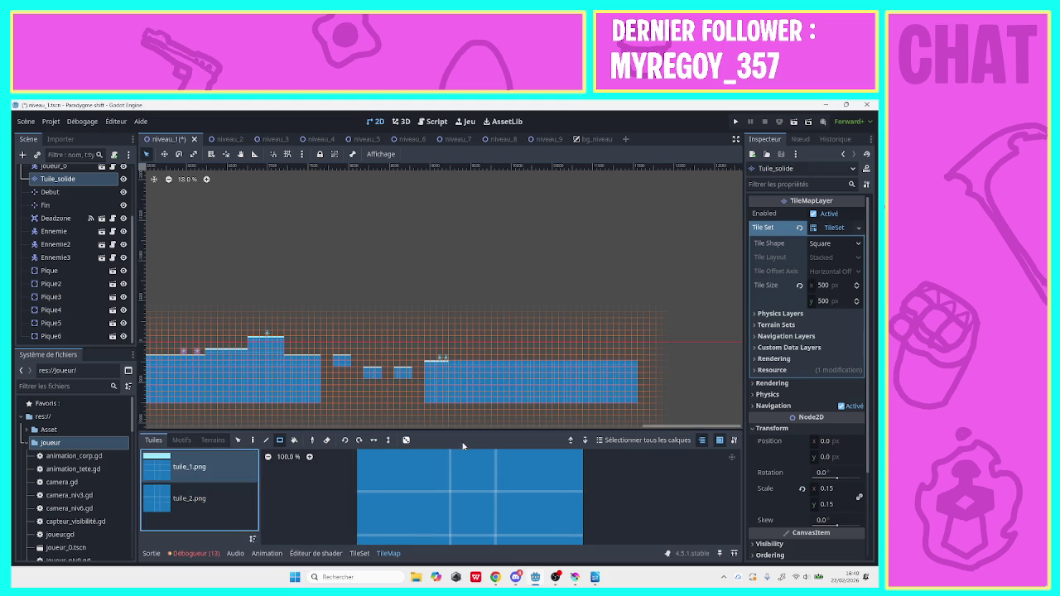
pyautogui.moveTo(485, 359); pyautogui.dragTo(460, 360)
pyautogui.click(465, 350)
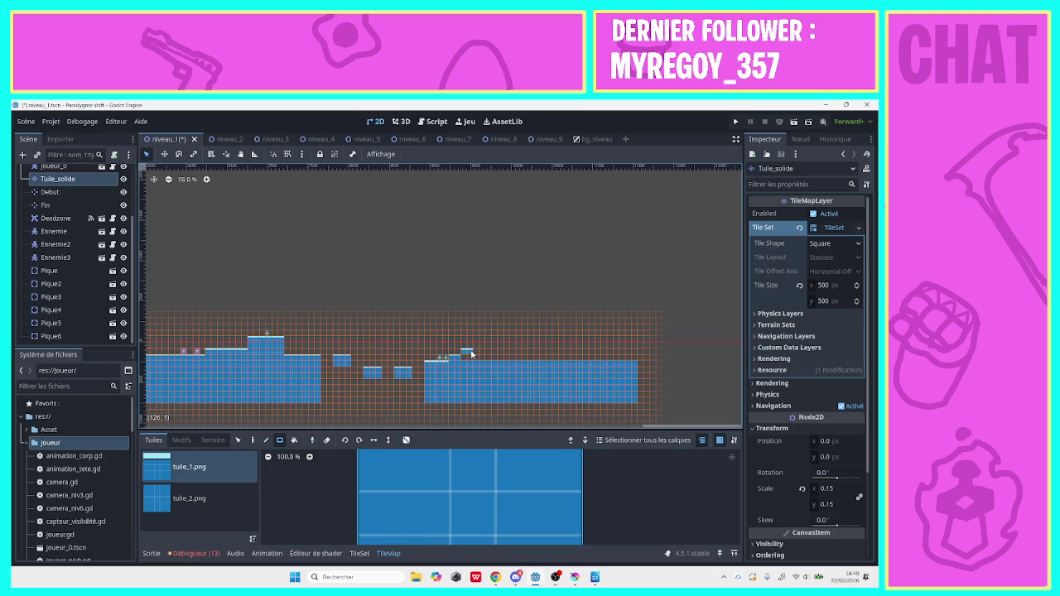
pyautogui.click(189, 498)
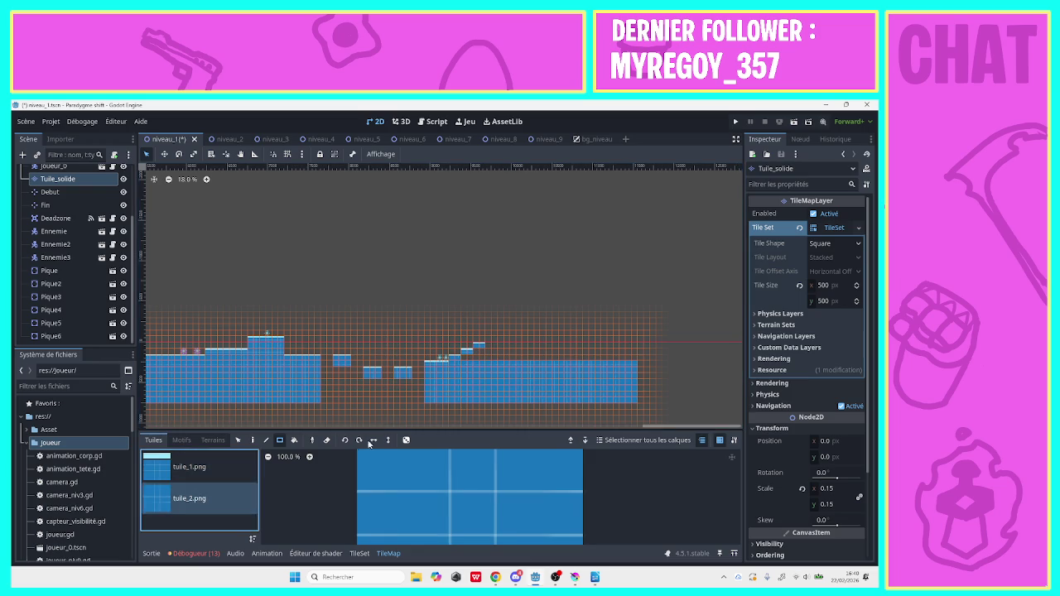
pyautogui.moveTo(477, 356); pyautogui.dragTo(482, 356)
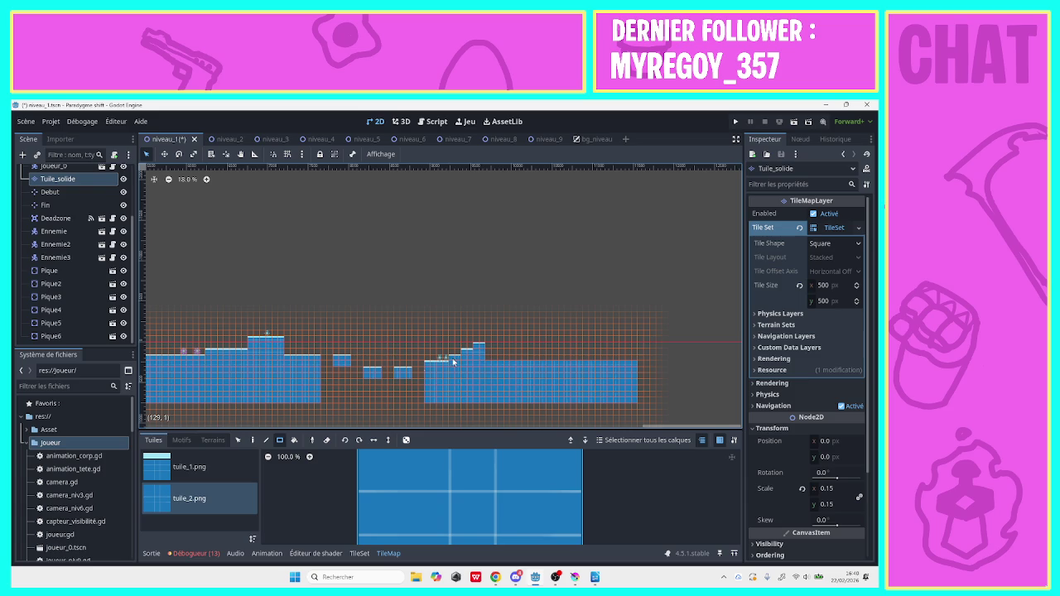
pyautogui.click(197, 474)
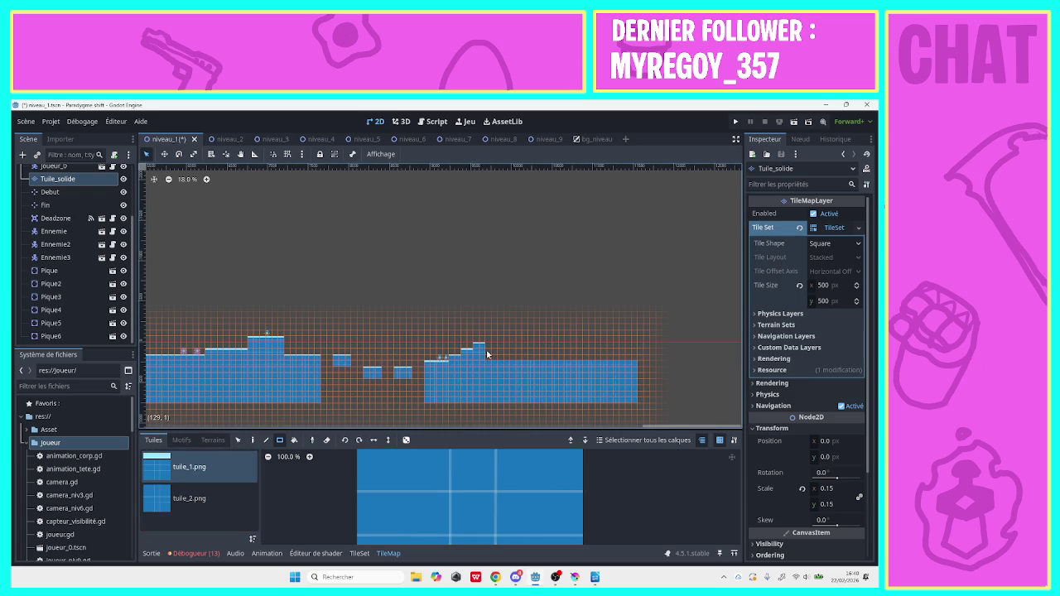
# Lay a raised one-row tile strip across the right-hand ground, finishing with tuile_2.png further right
pyautogui.moveTo(488, 356); pyautogui.dragTo(577, 359)
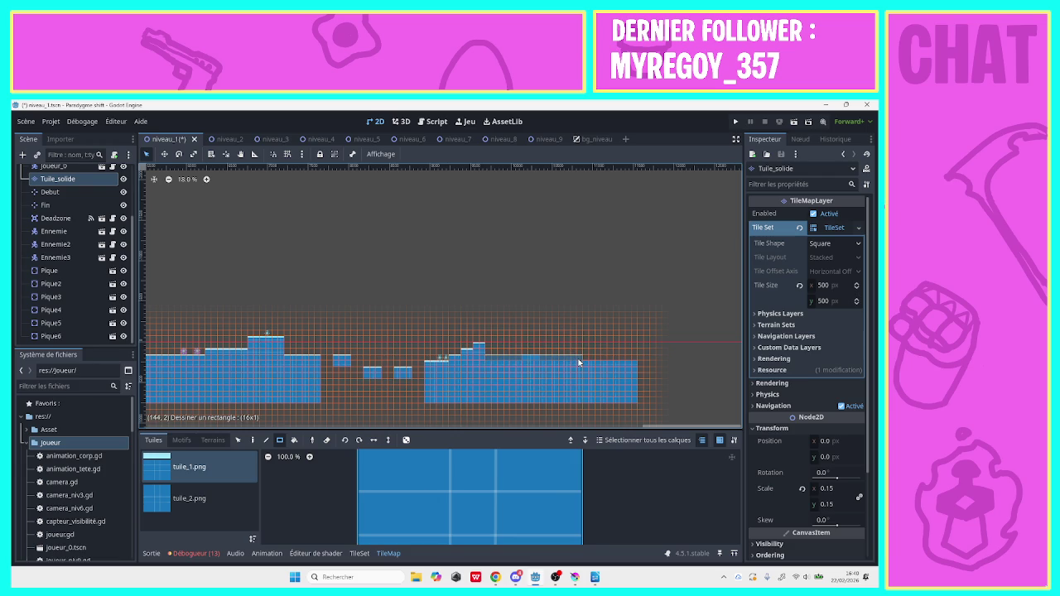
pyautogui.moveTo(574, 363); pyautogui.dragTo(575, 359)
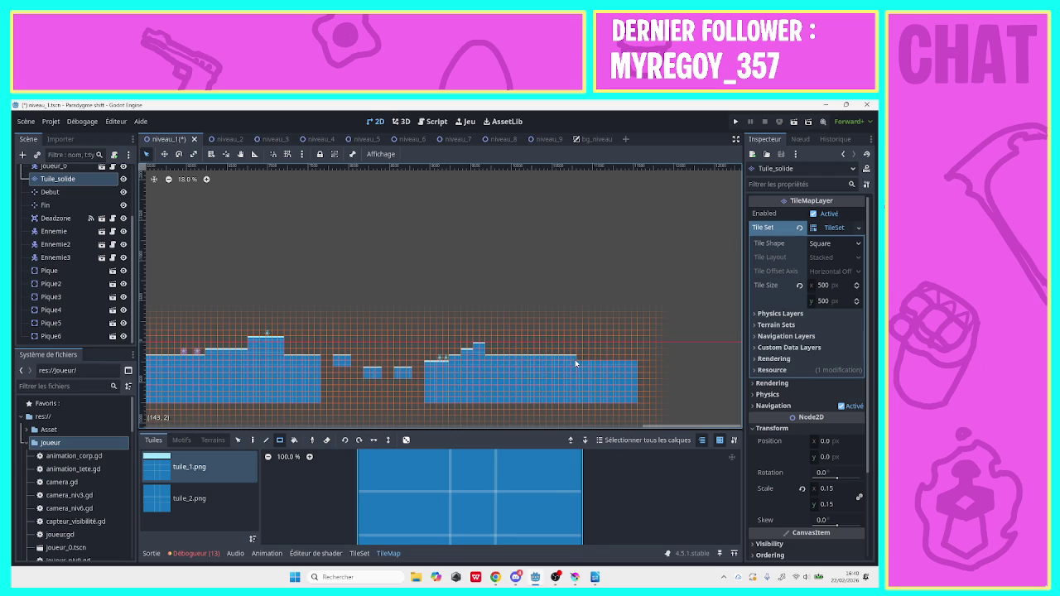
pyautogui.click(189, 497)
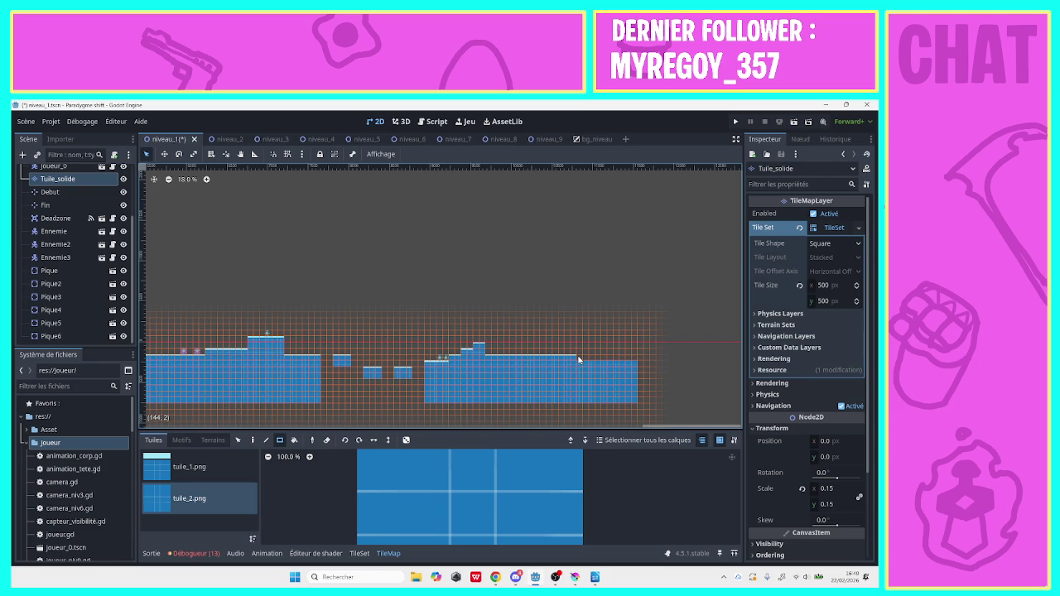
pyautogui.moveTo(583, 351); pyautogui.dragTo(634, 360)
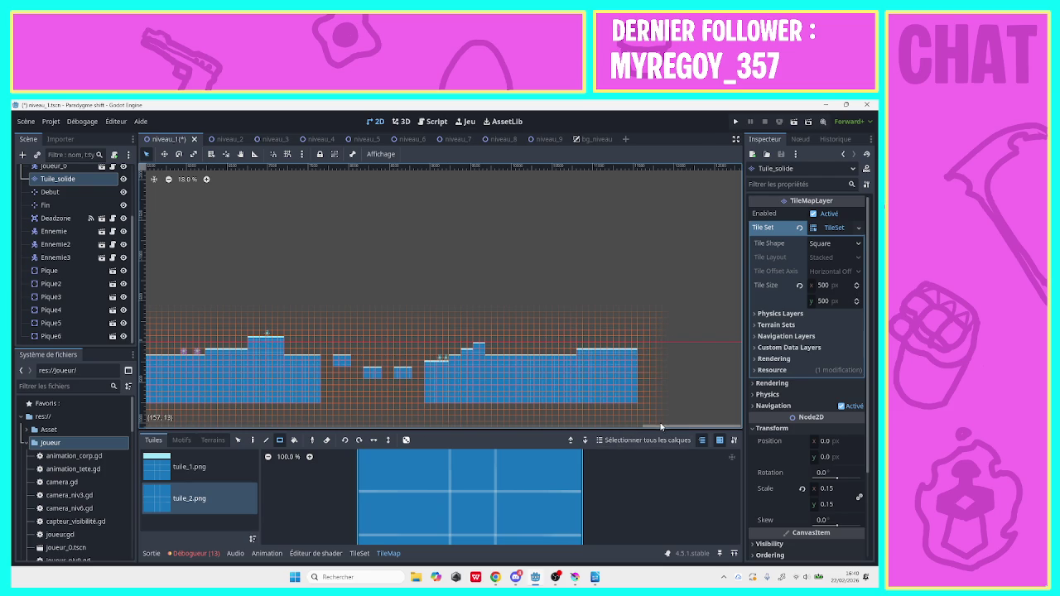
pyautogui.moveTo(661, 426); pyautogui.dragTo(285, 426)
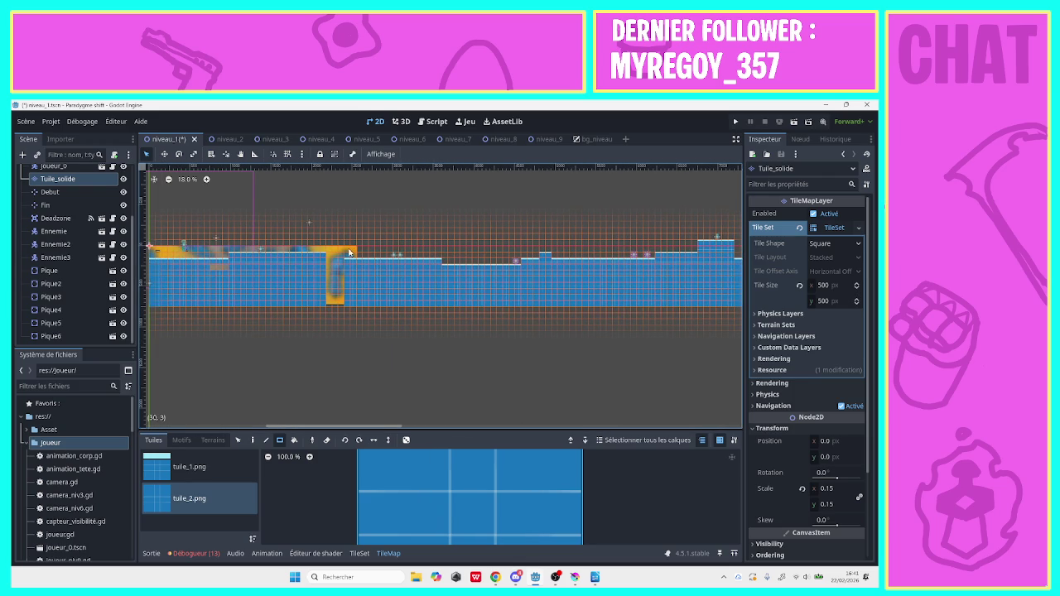
# Duplicate Ennemie3 as Ennemie4 and move it onto the ground at the level's far right
pyautogui.click(80, 260)
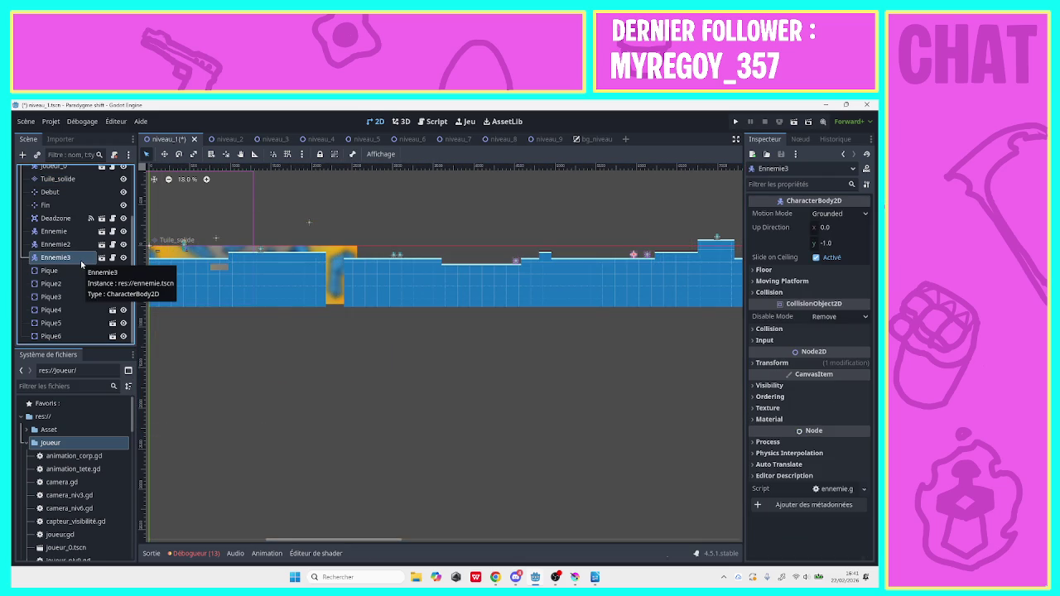
pyautogui.rightClick(81, 260)
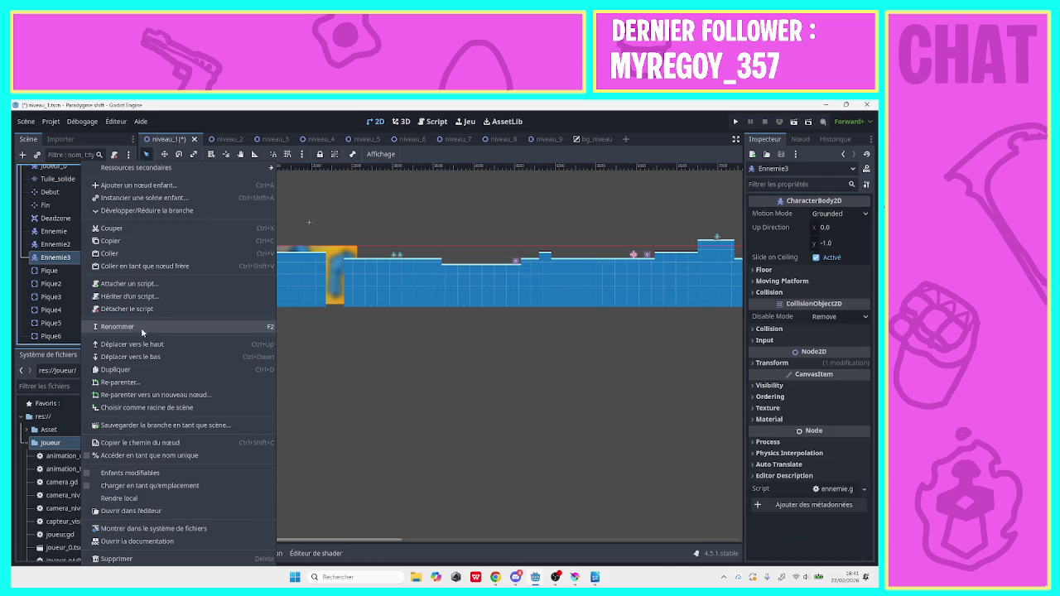
pyautogui.click(126, 369)
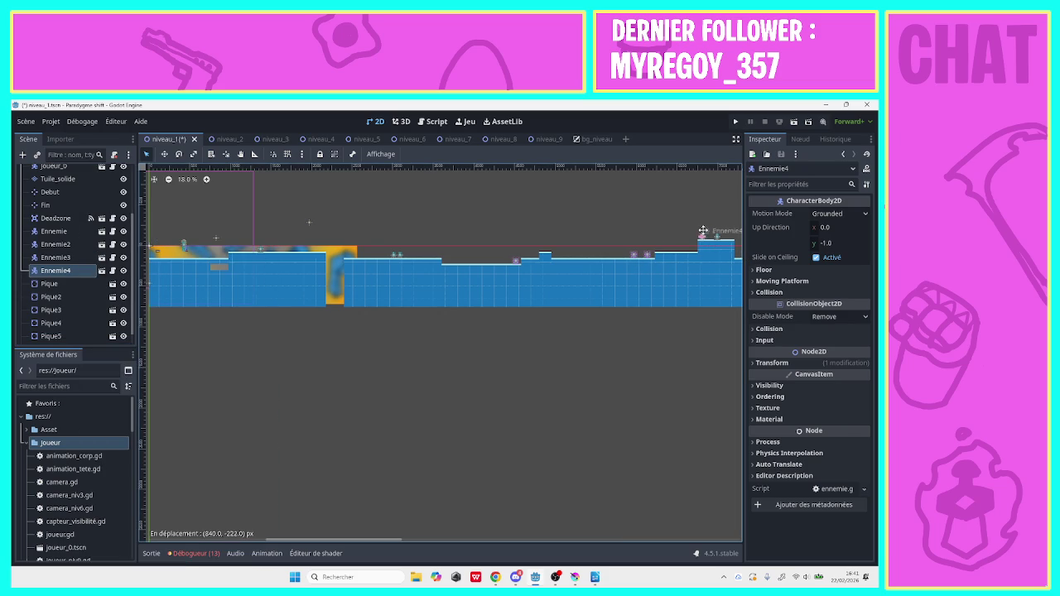
pyautogui.click(702, 228)
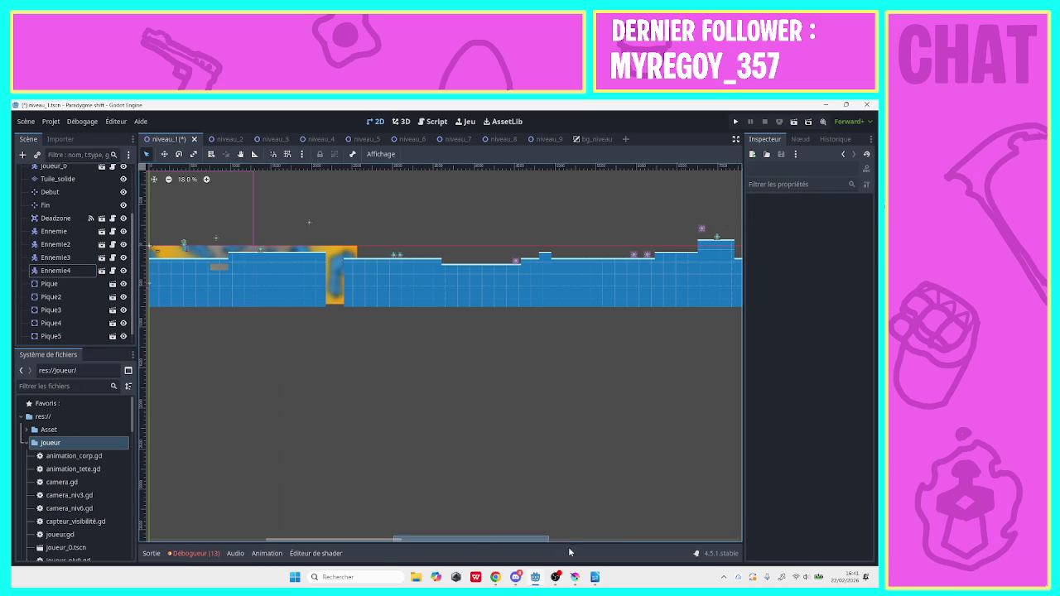
pyautogui.moveTo(430, 541); pyautogui.dragTo(672, 547)
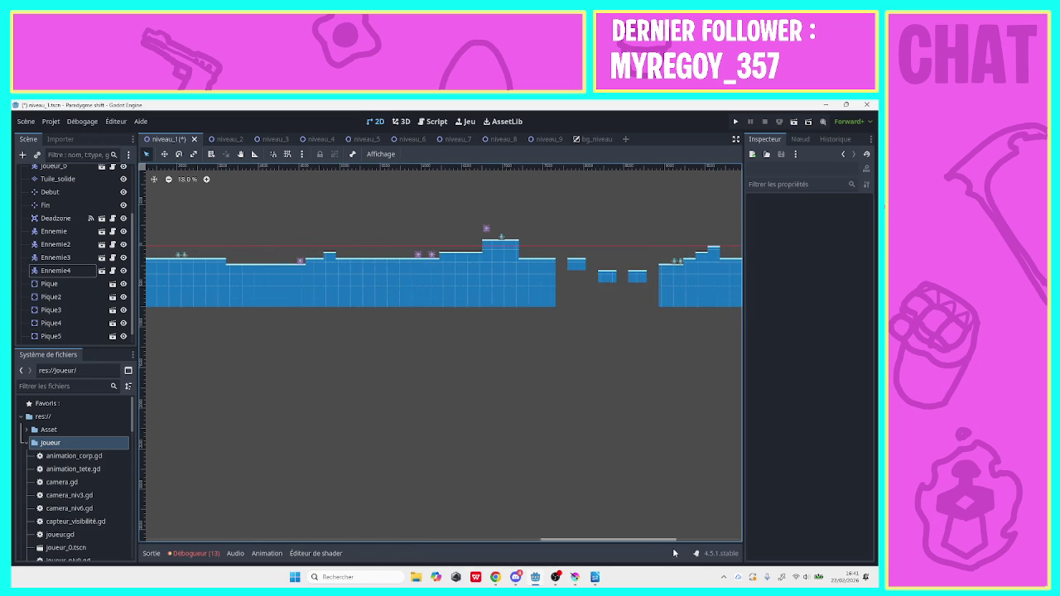
pyautogui.moveTo(483, 231); pyautogui.dragTo(699, 234)
pyautogui.moveTo(658, 541); pyautogui.dragTo(726, 524)
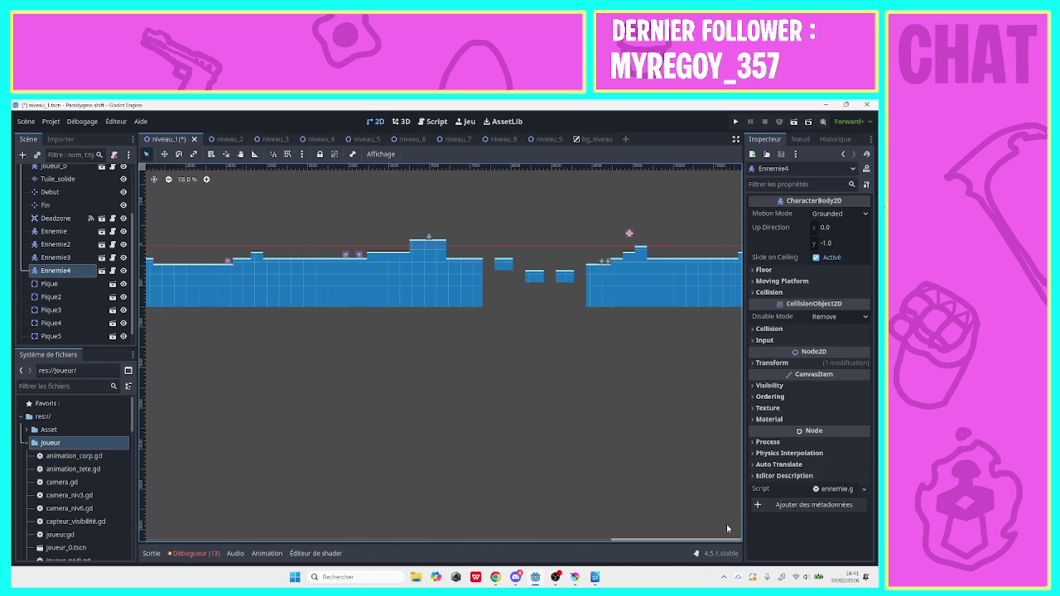
pyautogui.moveTo(630, 232); pyautogui.dragTo(723, 255)
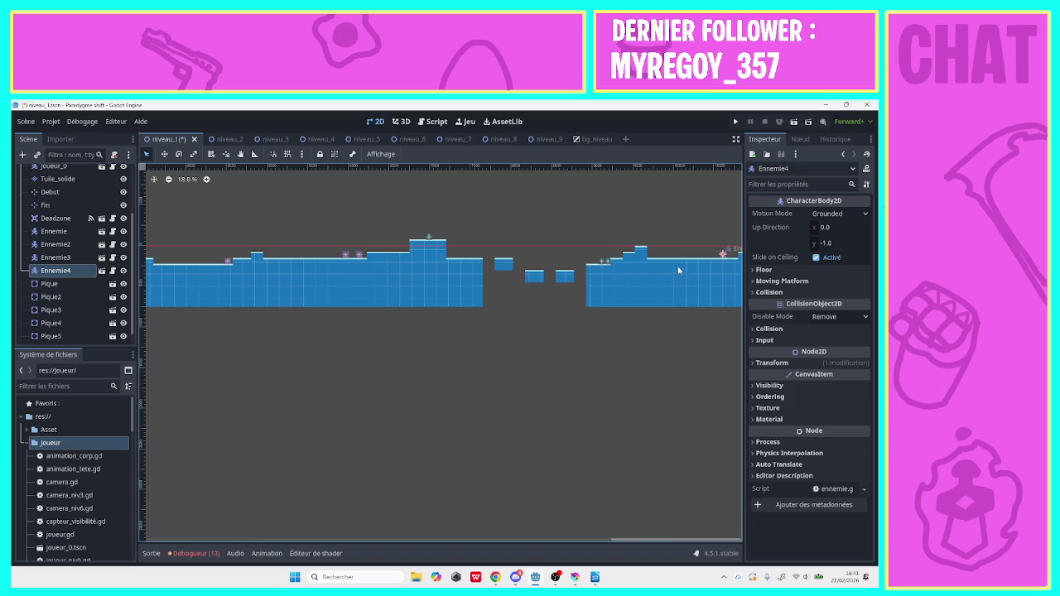
# Duplicate Ennemie4 as Ennemie5 and place it slightly left of Ennemie4
pyautogui.rightClick(55, 270)
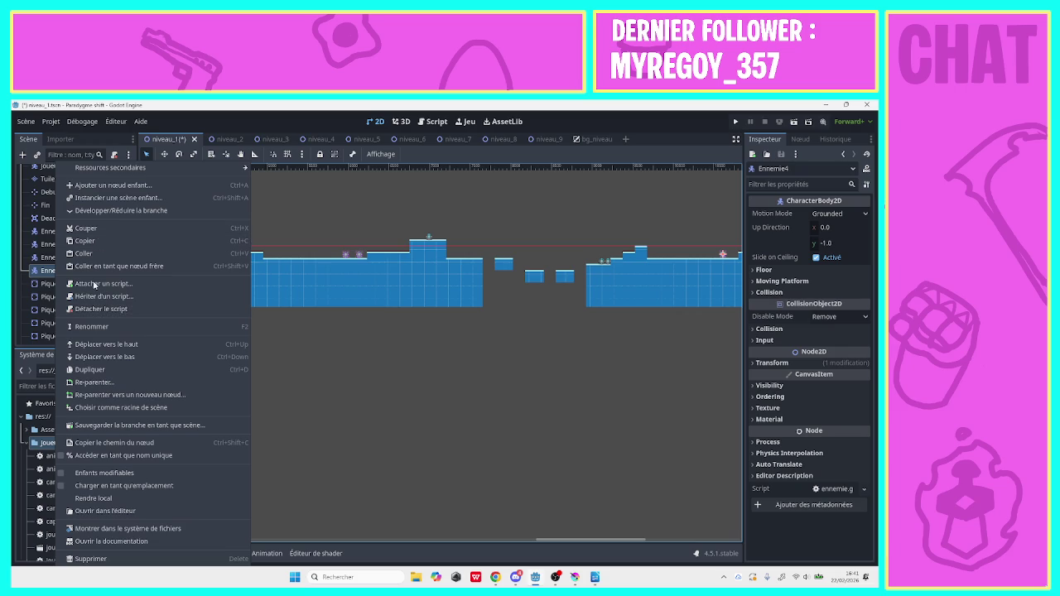
pyautogui.click(104, 370)
pyautogui.moveTo(731, 254); pyautogui.dragTo(708, 255)
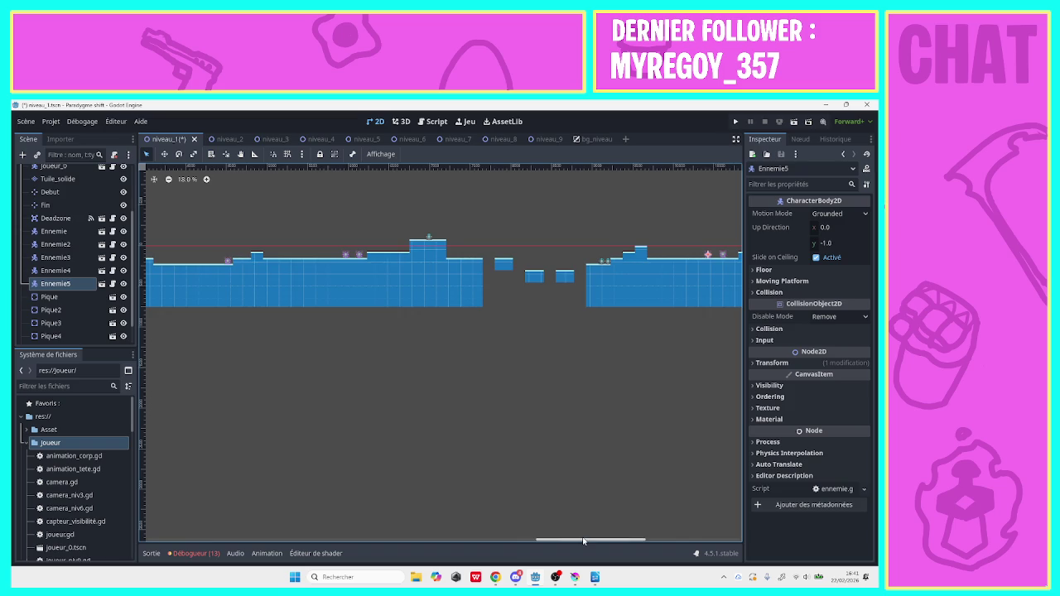
pyautogui.moveTo(586, 539); pyautogui.dragTo(701, 528)
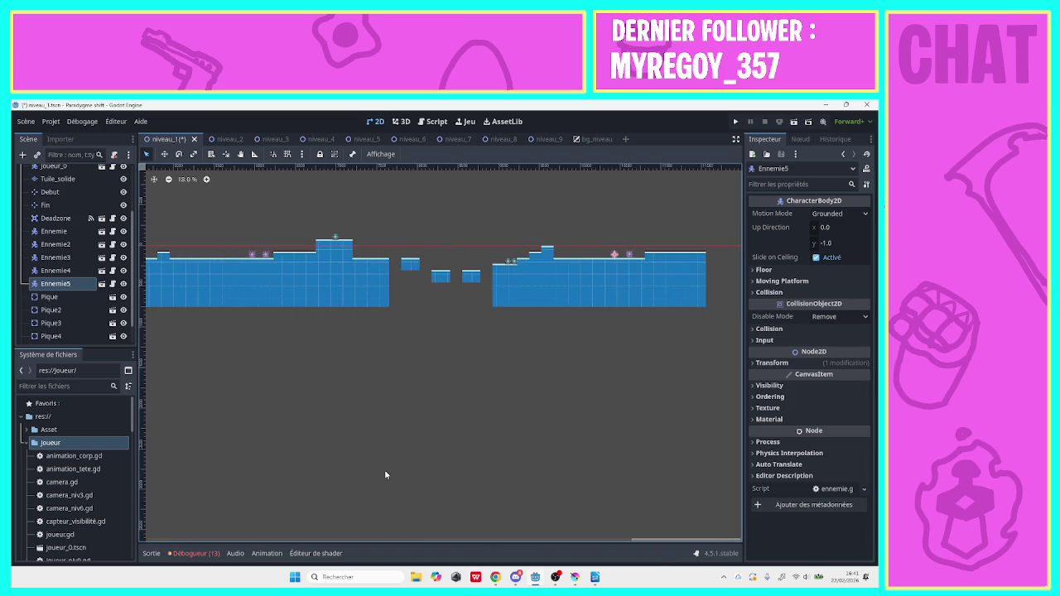
pyautogui.moveTo(659, 540)
pyautogui.mouseDown()
pyautogui.moveTo(610, 542)
pyautogui.moveTo(674, 521)
pyautogui.moveTo(219, 539)
pyautogui.mouseUp()
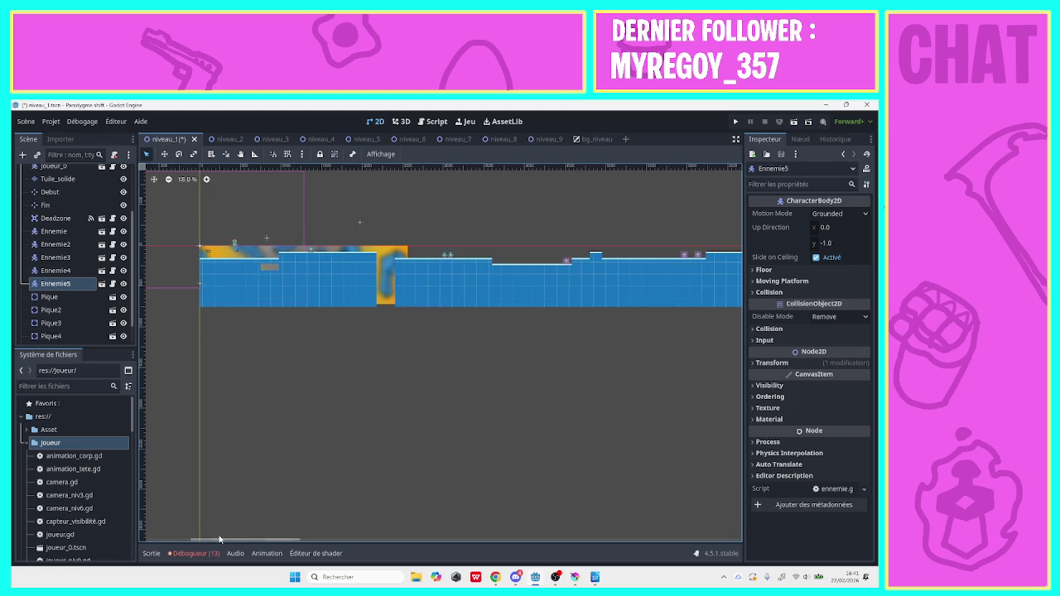
# Move the Fin end marker toward the level's end and measure its distance with the Ruler
pyautogui.click(360, 223)
pyautogui.moveTo(359, 223); pyautogui.dragTo(721, 219)
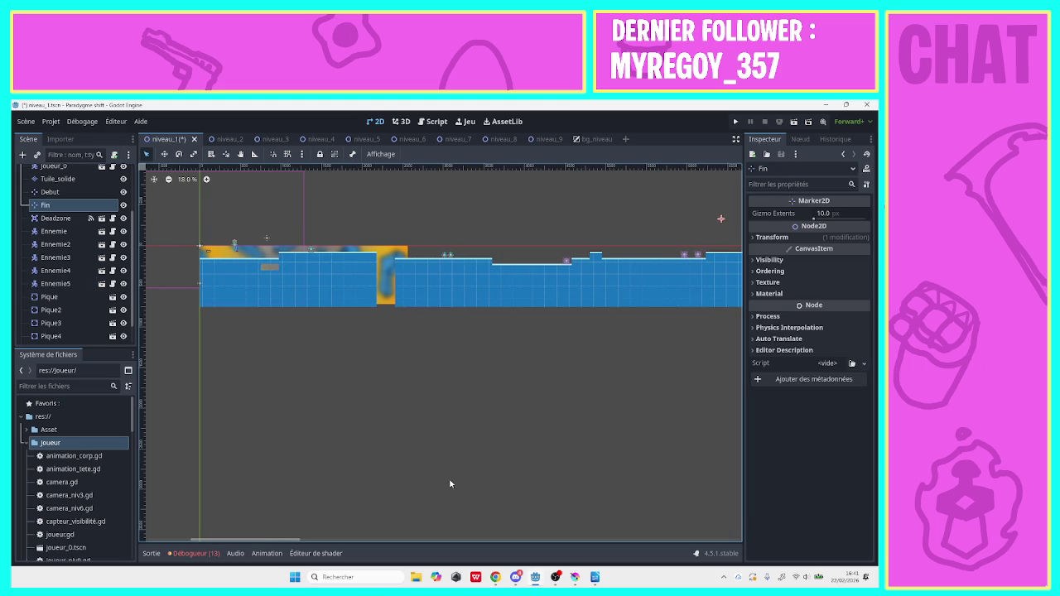
pyautogui.moveTo(277, 543); pyautogui.dragTo(746, 541)
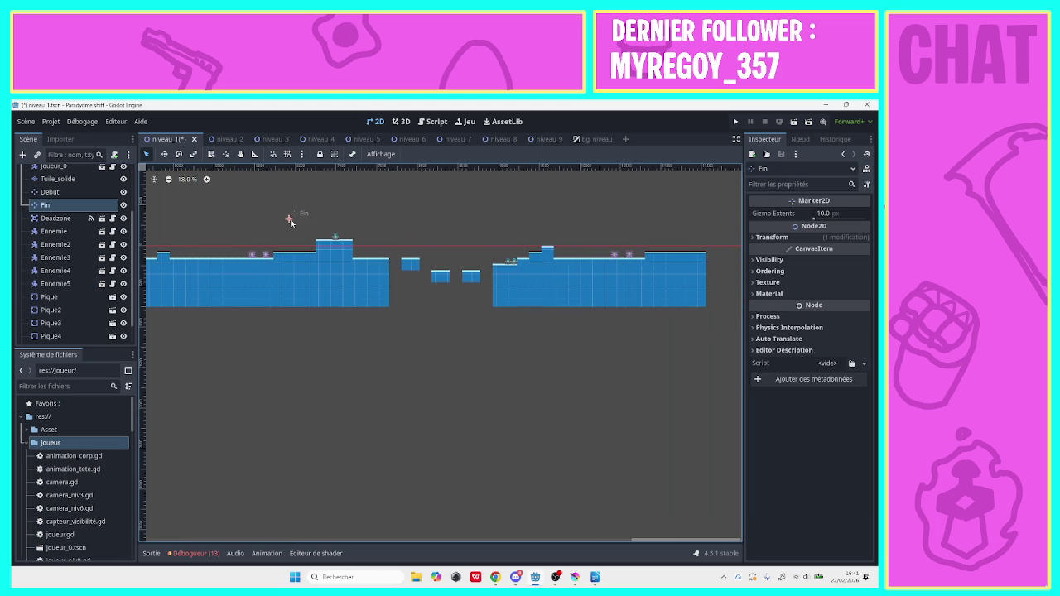
pyautogui.moveTo(290, 222); pyautogui.dragTo(631, 233)
pyautogui.click(256, 155)
pyautogui.moveTo(705, 230)
pyautogui.mouseDown()
pyautogui.moveTo(585, 235)
pyautogui.moveTo(631, 230)
pyautogui.moveTo(601, 230)
pyautogui.mouseUp()
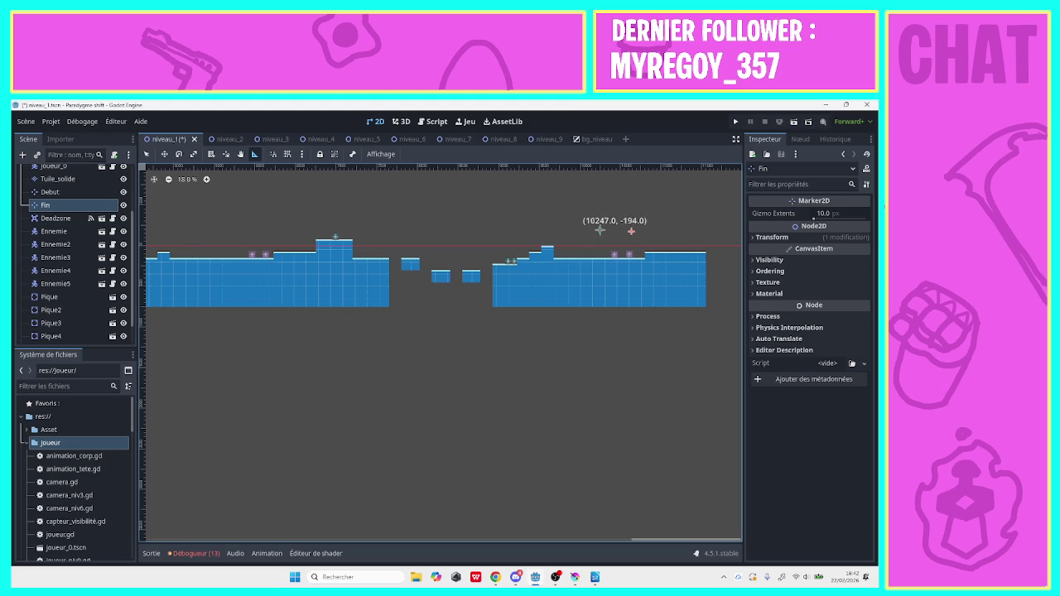
# Shift Fin slightly left, re-measure the distance to the right, and return to Select mode
pyautogui.click(147, 154)
pyautogui.moveTo(629, 236); pyautogui.dragTo(601, 234)
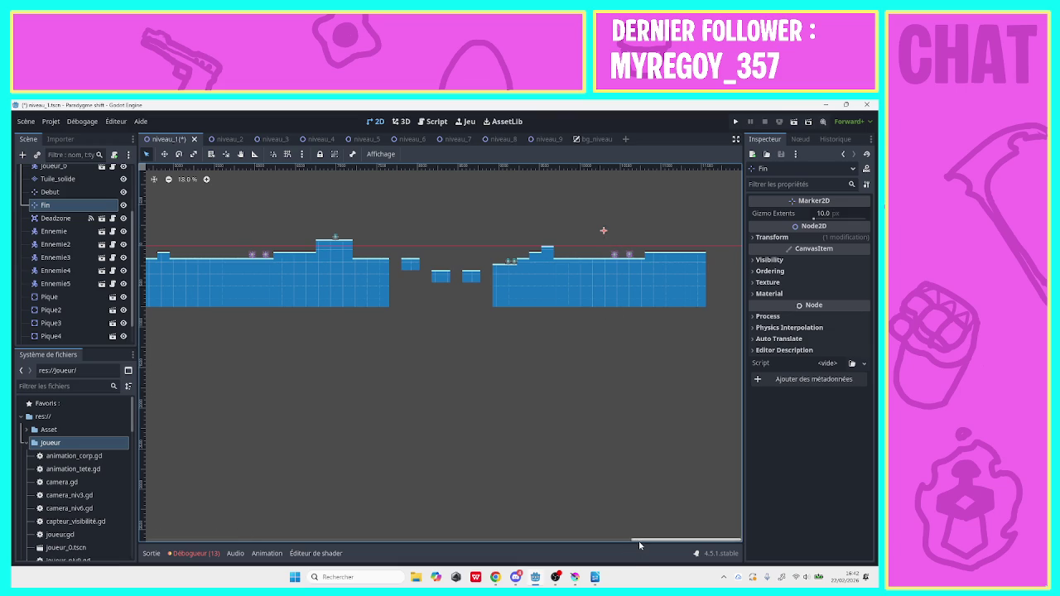
pyautogui.moveTo(639, 540)
pyautogui.mouseDown()
pyautogui.moveTo(265, 534)
pyautogui.moveTo(707, 525)
pyautogui.mouseUp()
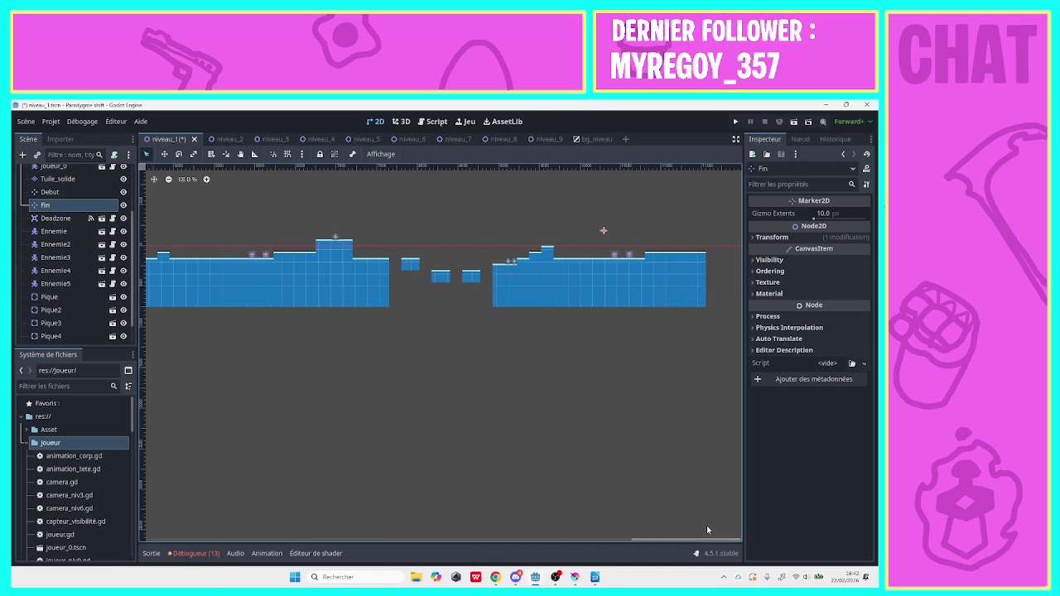
pyautogui.click(254, 154)
pyautogui.moveTo(603, 230); pyautogui.dragTo(706, 230)
pyautogui.press('q')
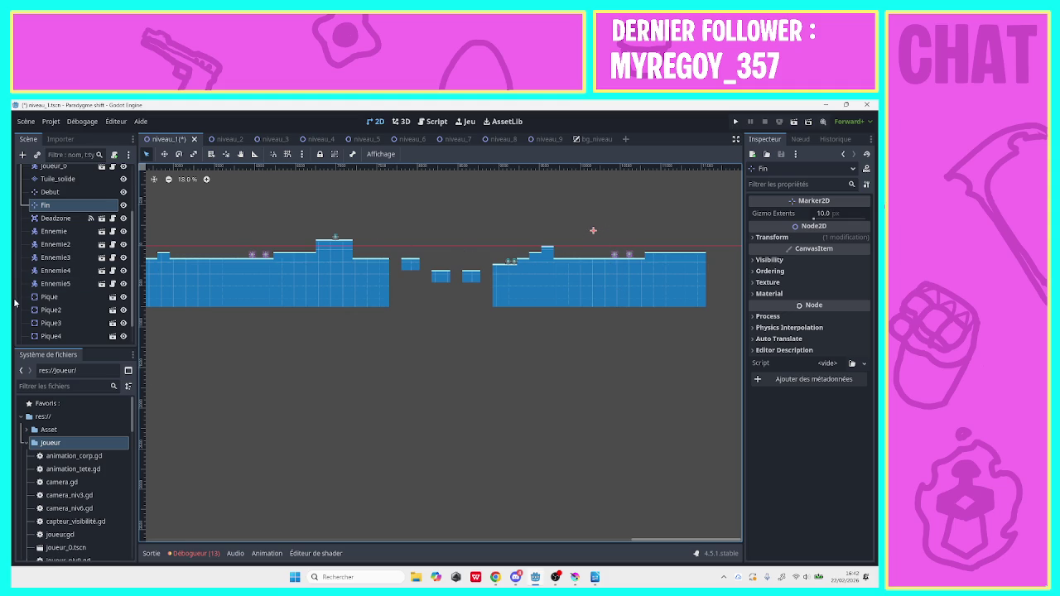
# Measure the distance from the Fin end marker with the ruler tool
pyautogui.click(63, 180)
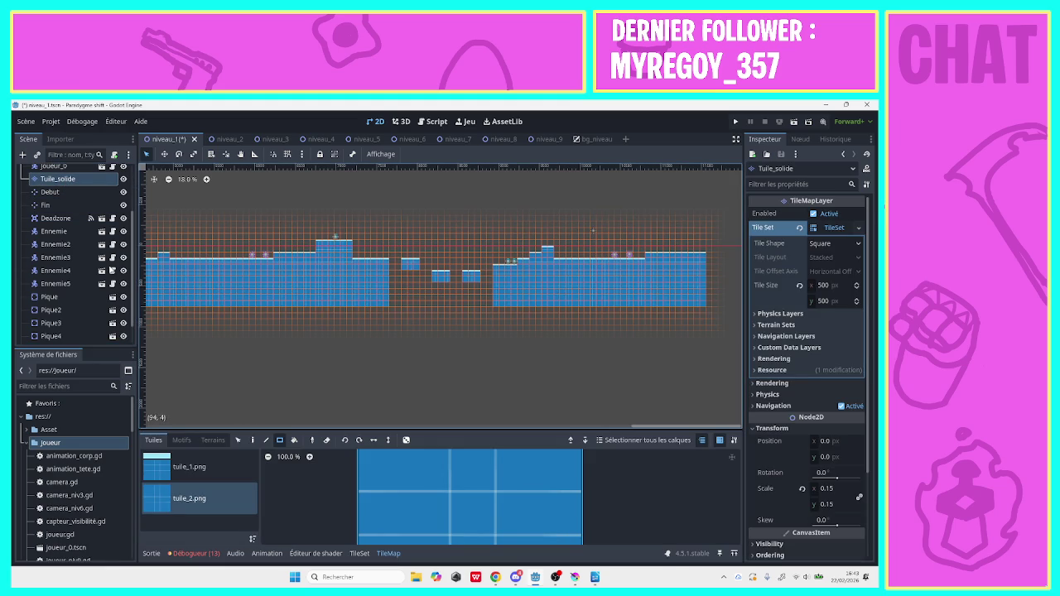
pyautogui.click(46, 205)
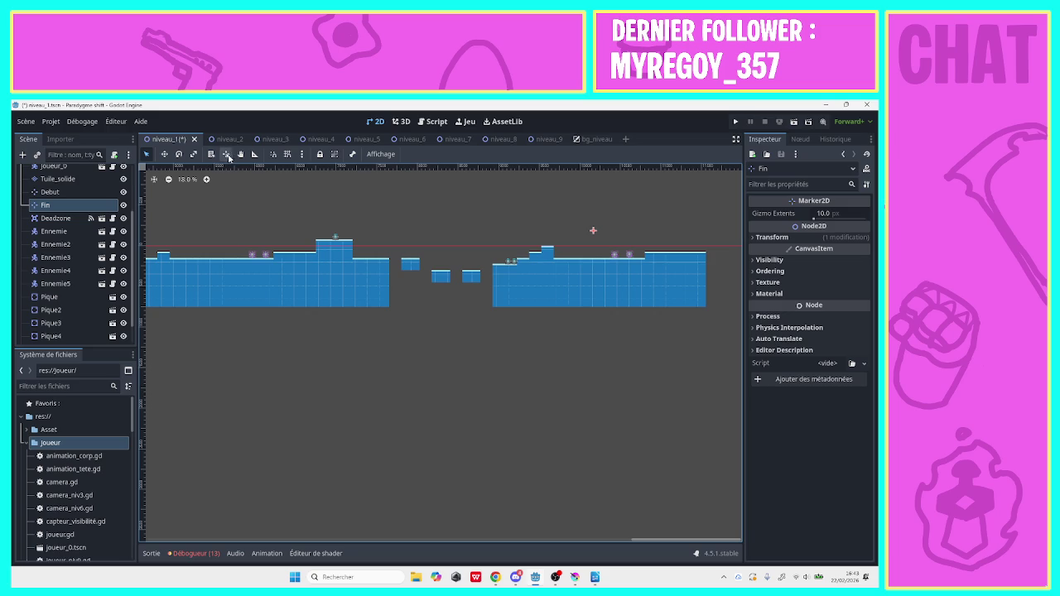
pyautogui.click(255, 154)
pyautogui.moveTo(593, 231)
pyautogui.mouseDown()
pyautogui.moveTo(675, 215)
pyautogui.moveTo(706, 232)
pyautogui.mouseUp()
pyautogui.click(147, 155)
pyautogui.click(256, 155)
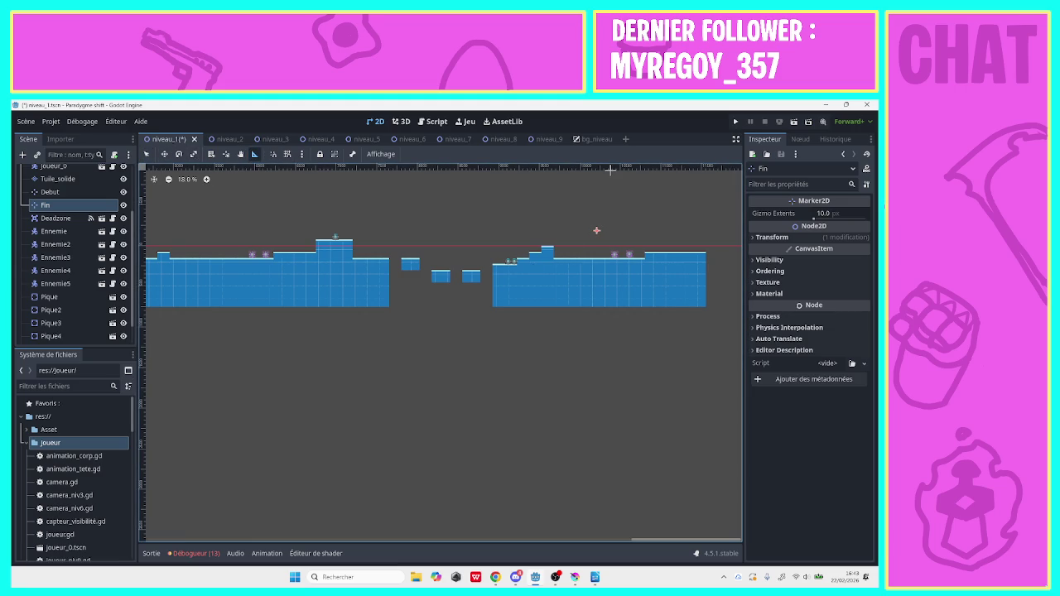
pyautogui.moveTo(596, 229); pyautogui.dragTo(705, 231)
pyautogui.moveTo(651, 540); pyautogui.dragTo(539, 542)
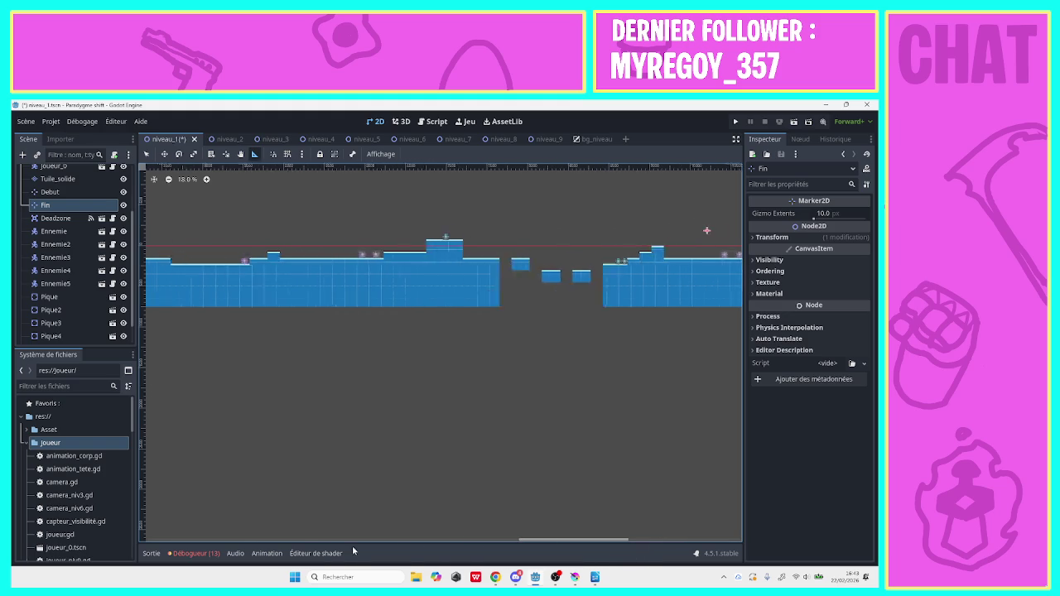
pyautogui.moveTo(353, 552); pyautogui.dragTo(149, 575)
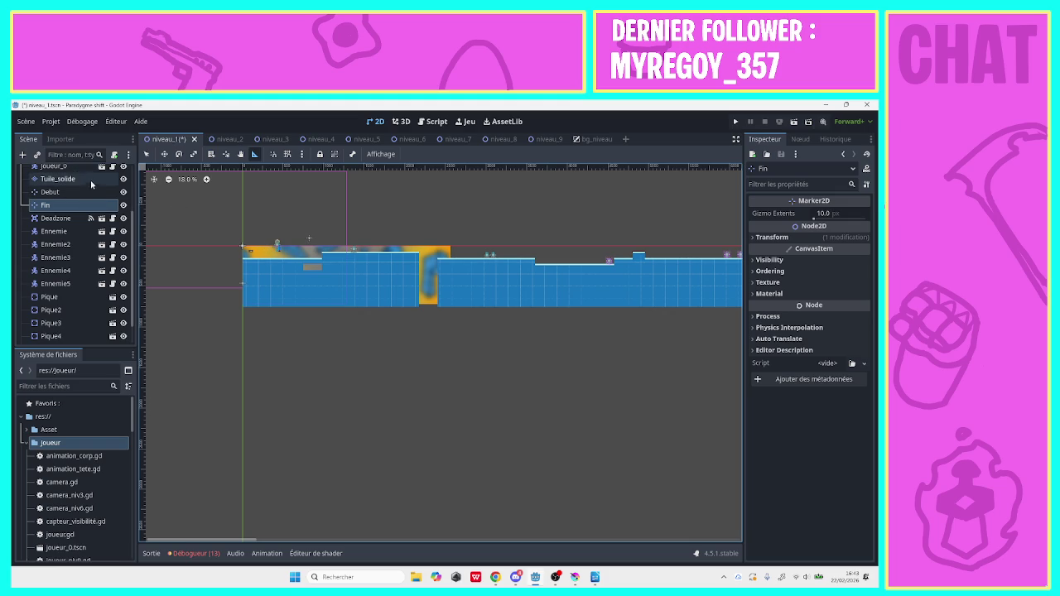
# Paint a 19x26 block of Tuile_solide tiles left of the start and shift Joueur_0 left
pyautogui.click(53, 167)
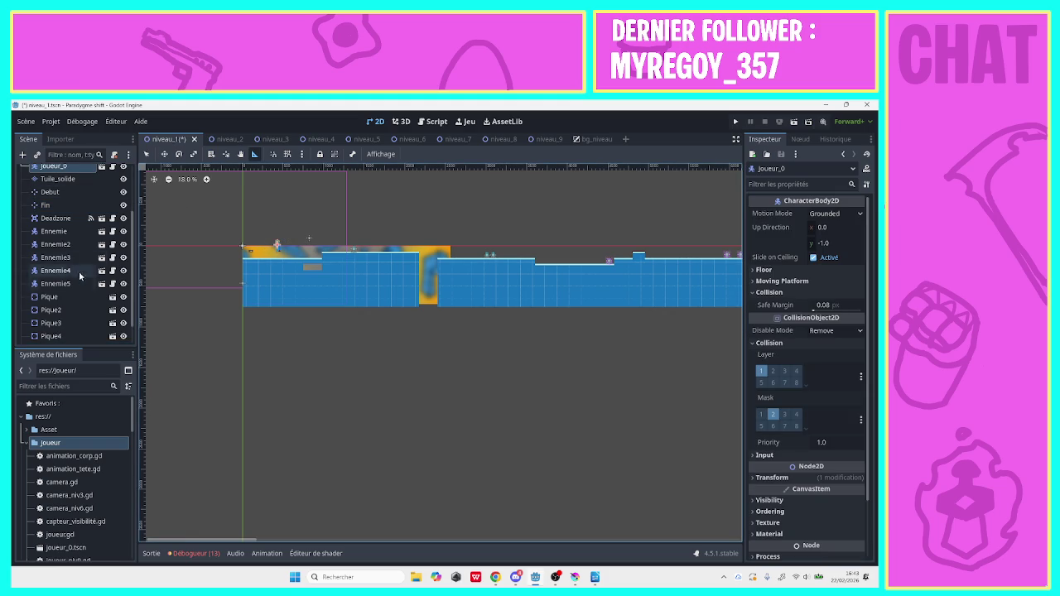
pyautogui.click(58, 178)
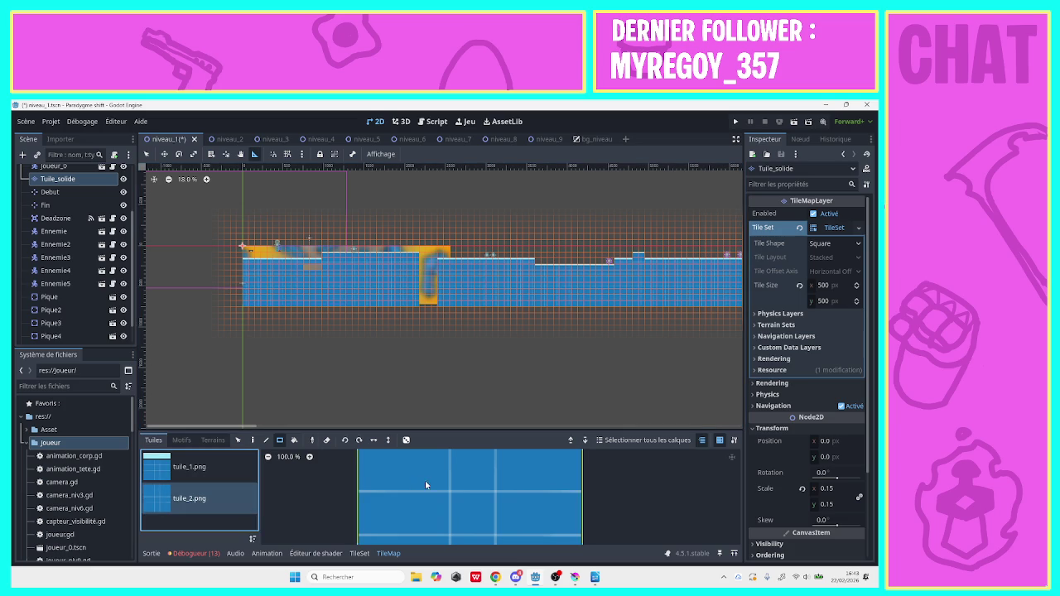
pyautogui.press('q')
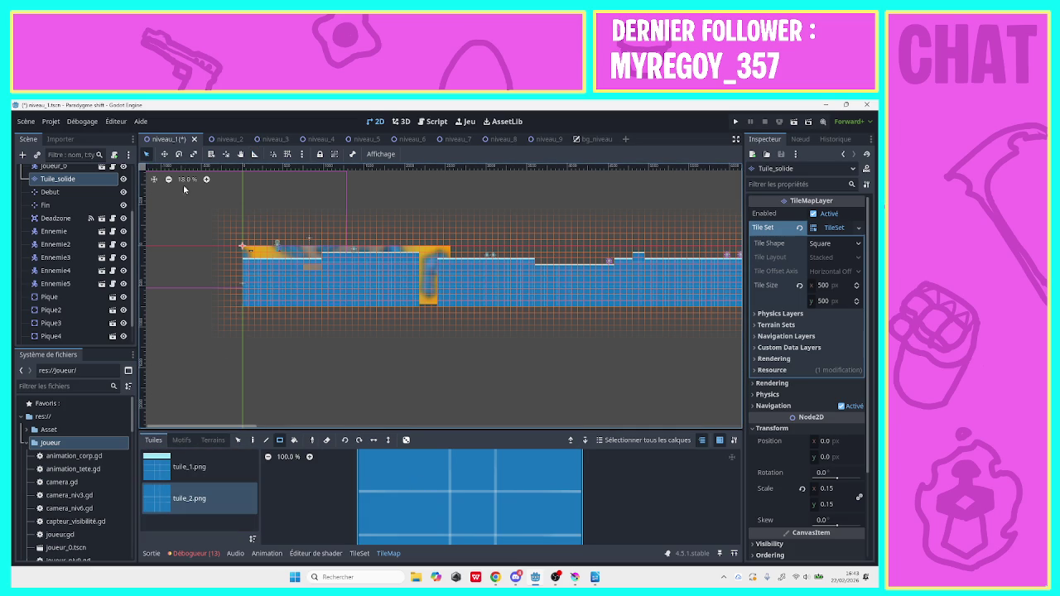
pyautogui.moveTo(240, 305)
pyautogui.mouseDown()
pyautogui.moveTo(156, 174)
pyautogui.moveTo(233, 306)
pyautogui.moveTo(164, 121)
pyautogui.moveTo(144, 134)
pyautogui.mouseUp()
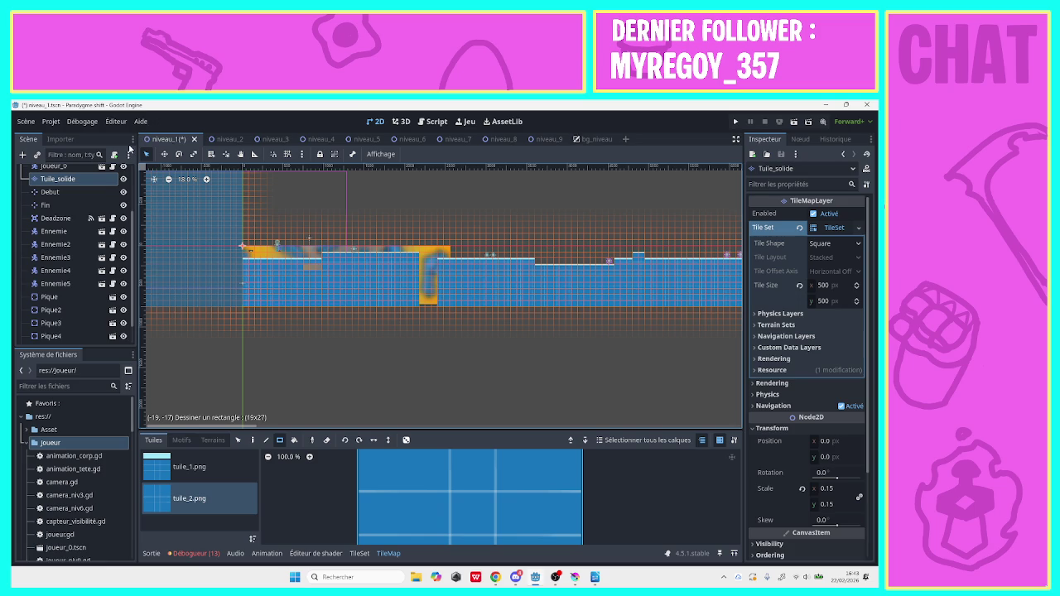
pyautogui.moveTo(147, 172); pyautogui.dragTo(146, 170)
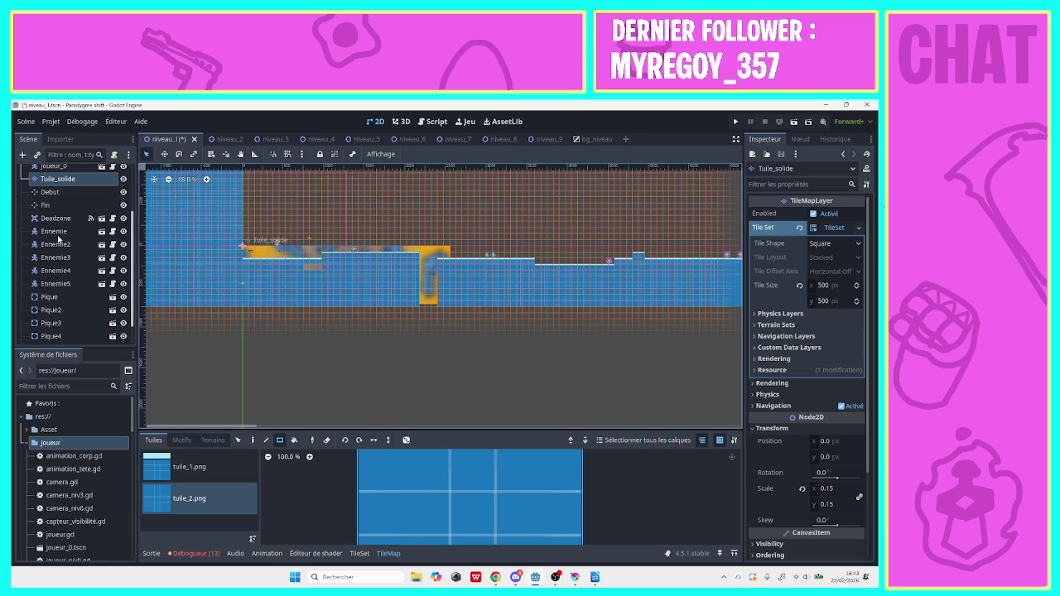
pyautogui.click(83, 168)
pyautogui.moveTo(277, 249); pyautogui.dragTo(256, 249)
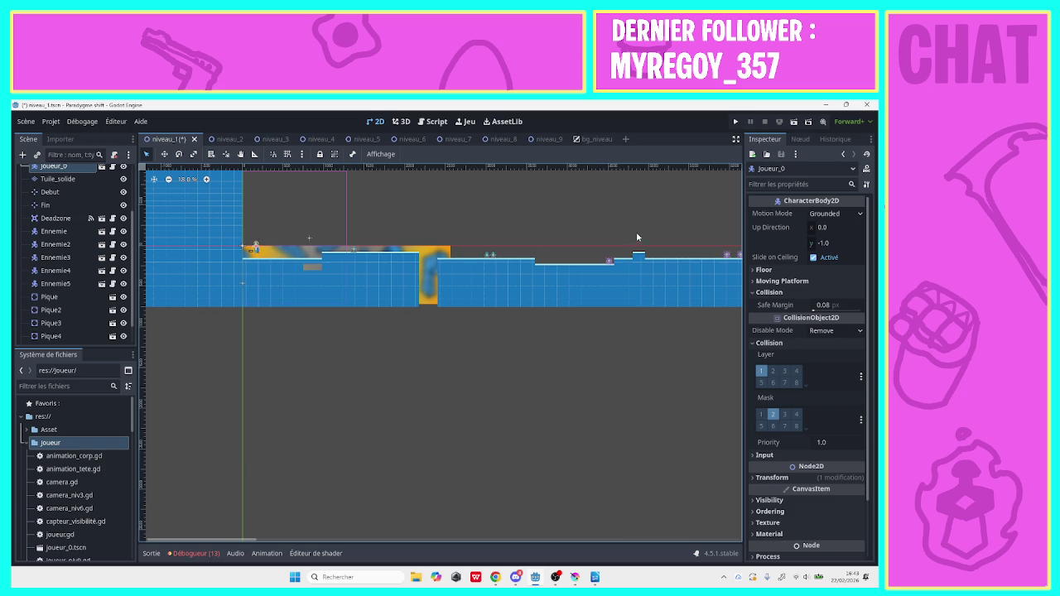
# Launch the game, start level 1 and jump past the first spikes and gaps
pyautogui.click(738, 122)
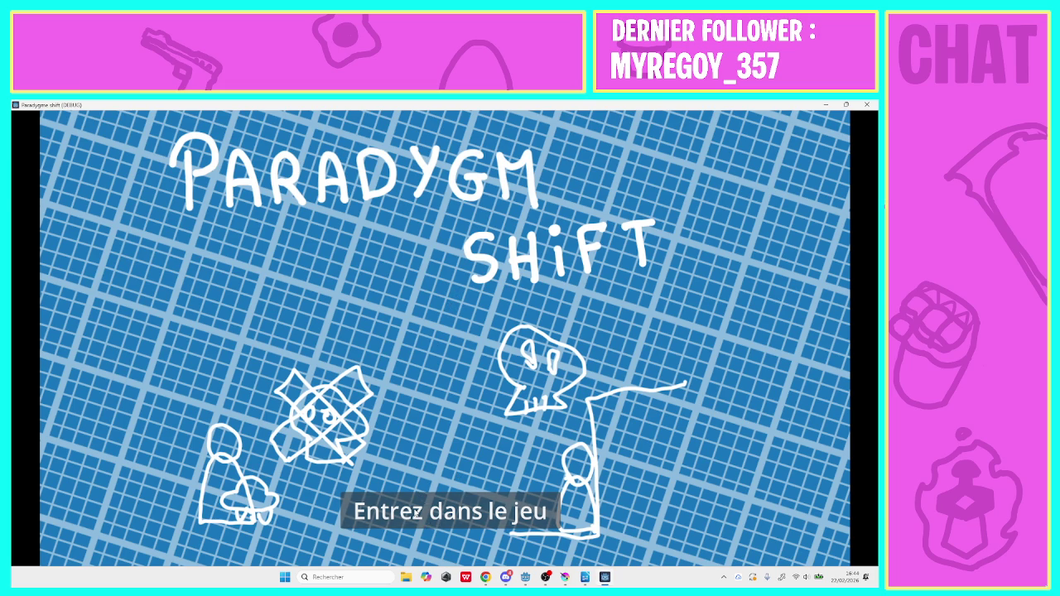
pyautogui.click(415, 512)
pyautogui.click(332, 236)
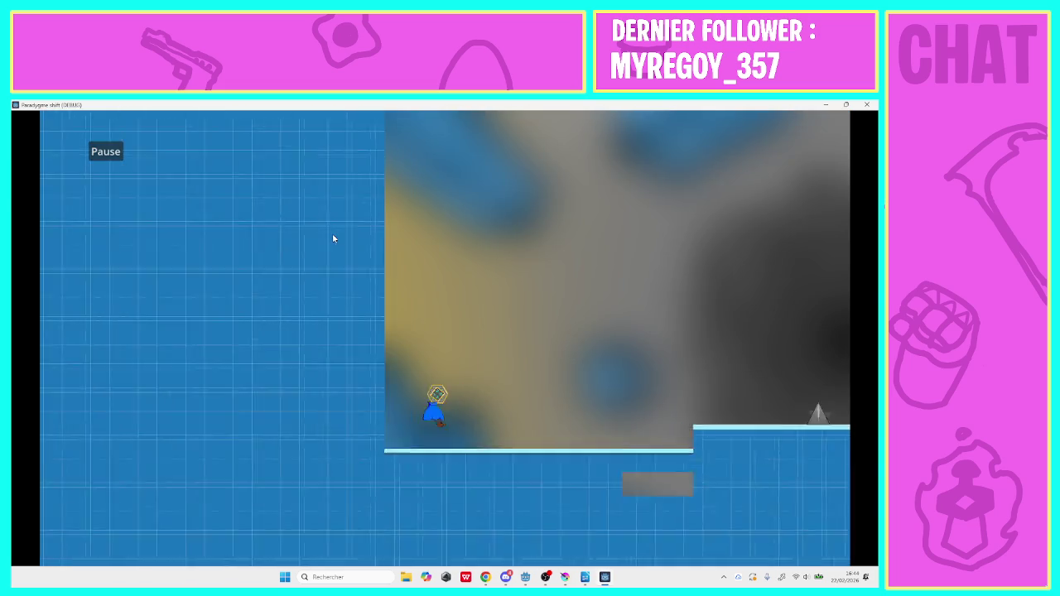
pyautogui.press('Right')
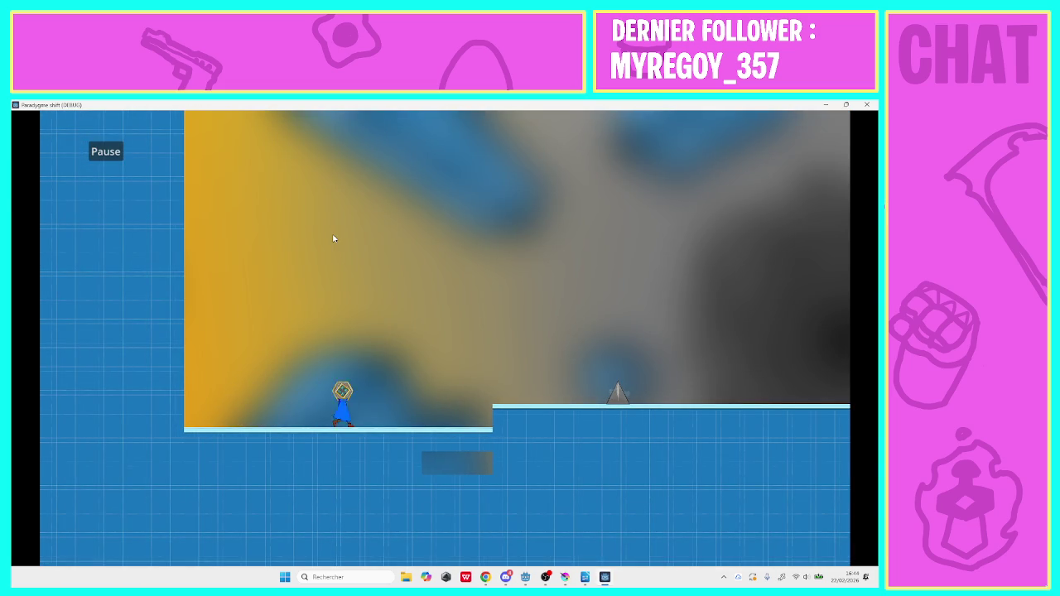
pyautogui.press('space')
pyautogui.press('space')
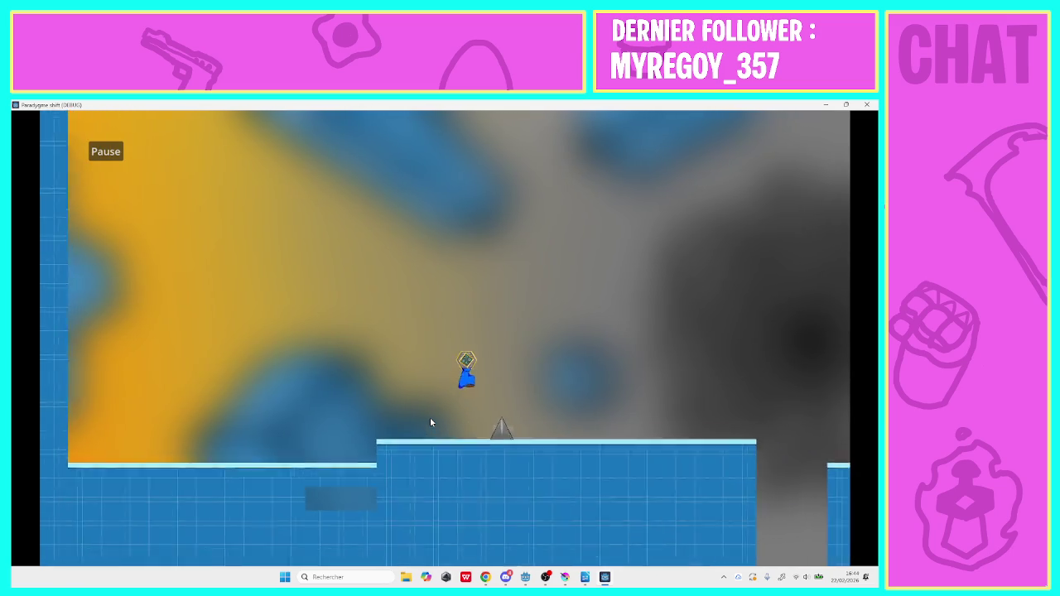
pyautogui.press('space')
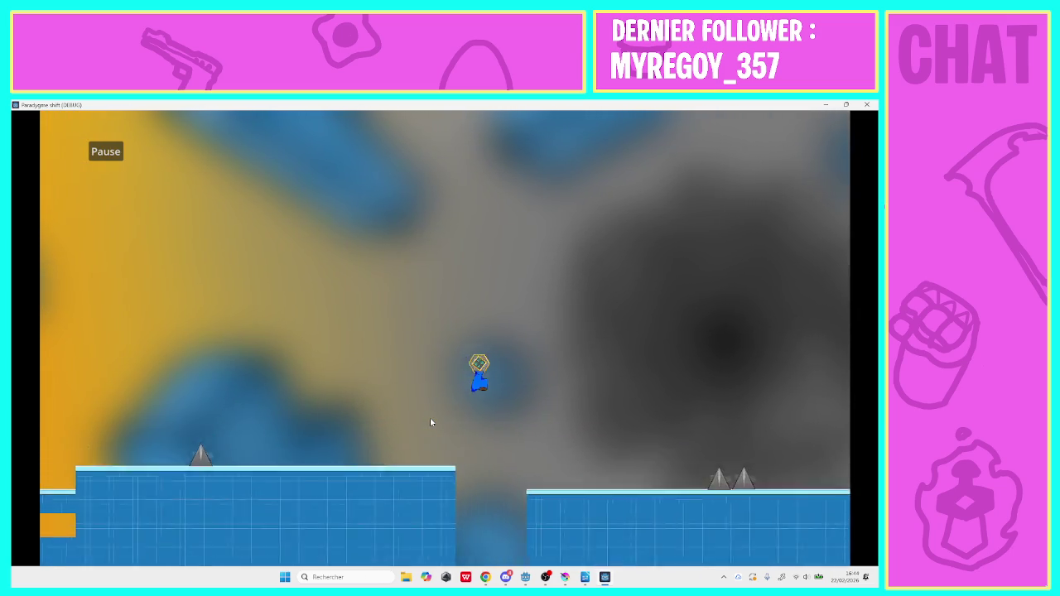
pyautogui.press('space')
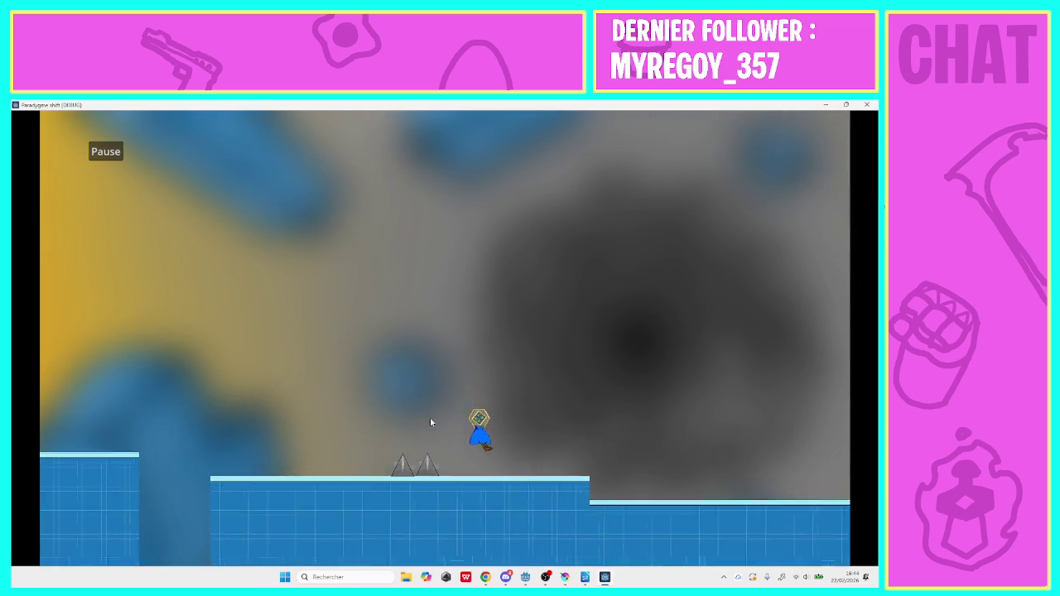
pyautogui.press('space')
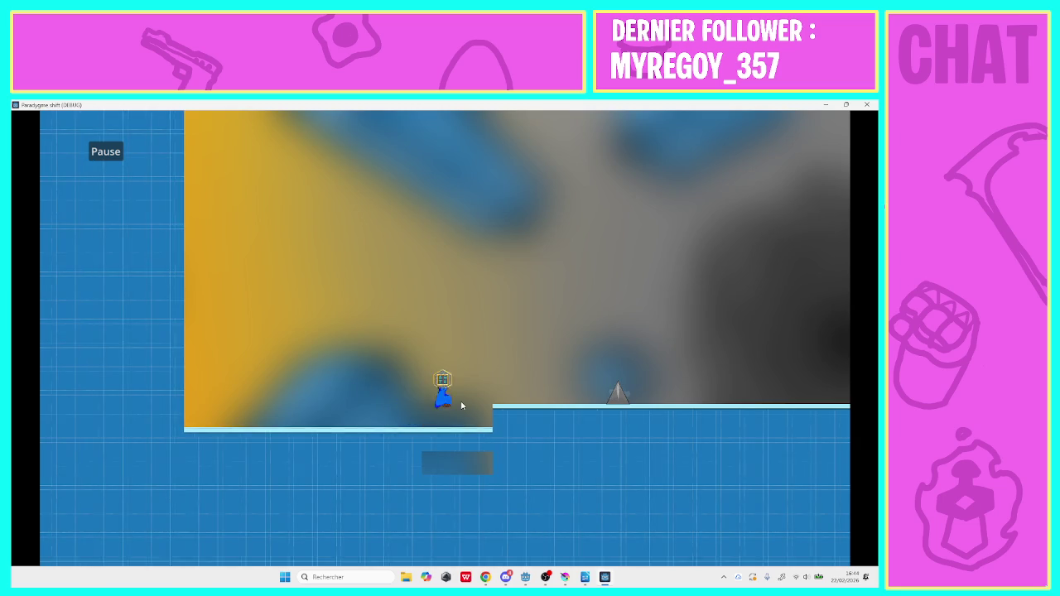
pyautogui.press('space')
pyautogui.press('space')
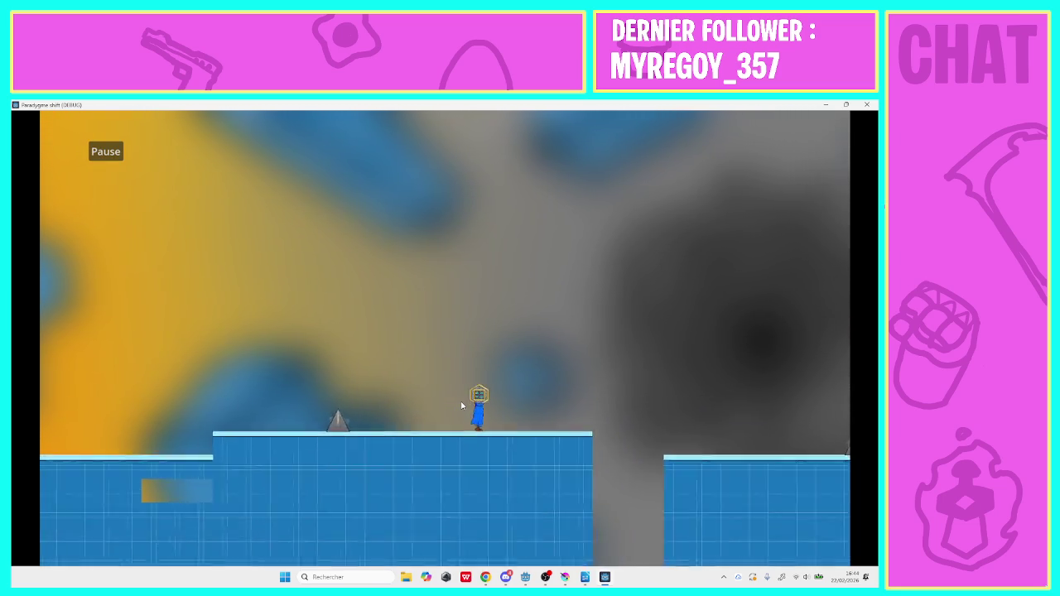
pyautogui.press('space')
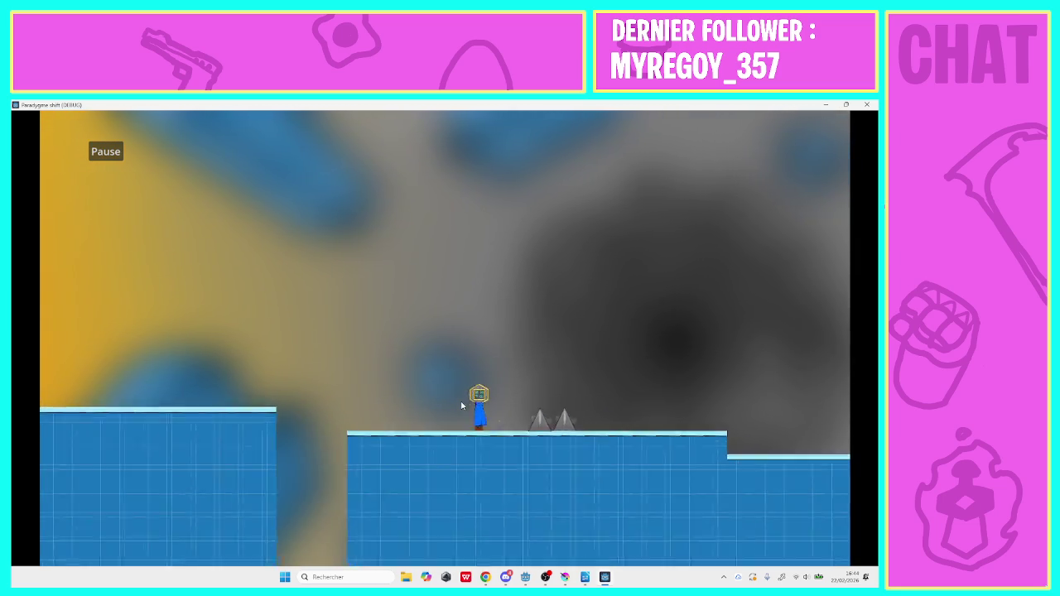
pyautogui.press('space')
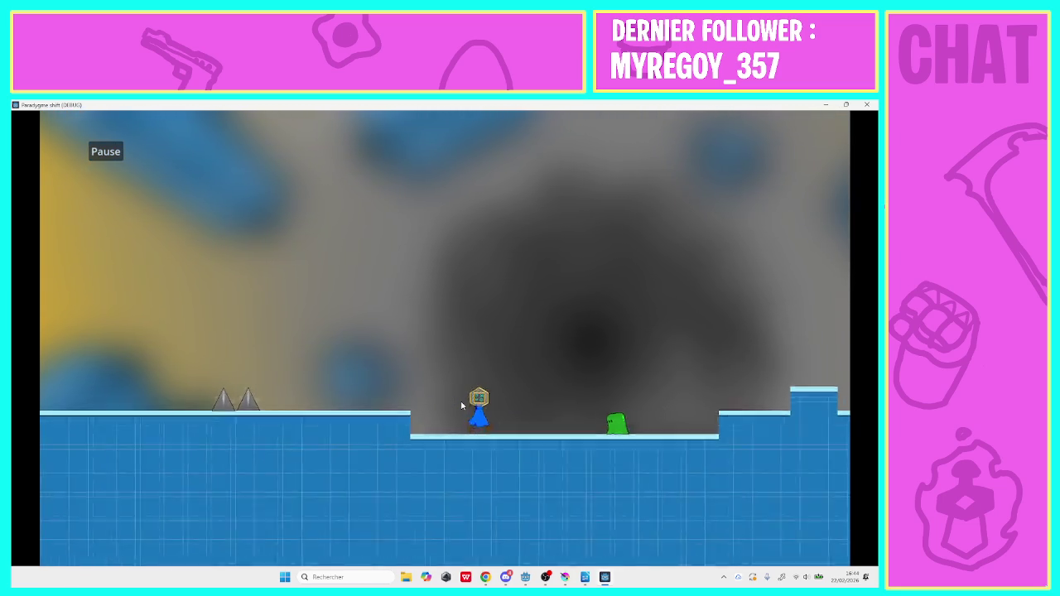
# Jump through the remaining steps and floating platforms to the end, then minimize the game
pyautogui.press('space')
pyautogui.press('space')
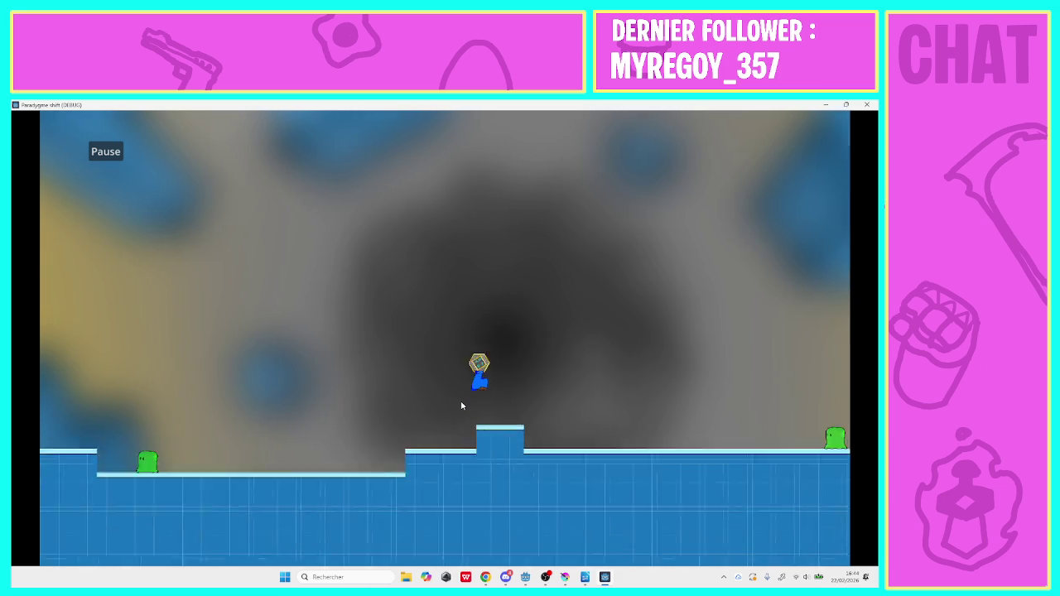
pyautogui.press('space')
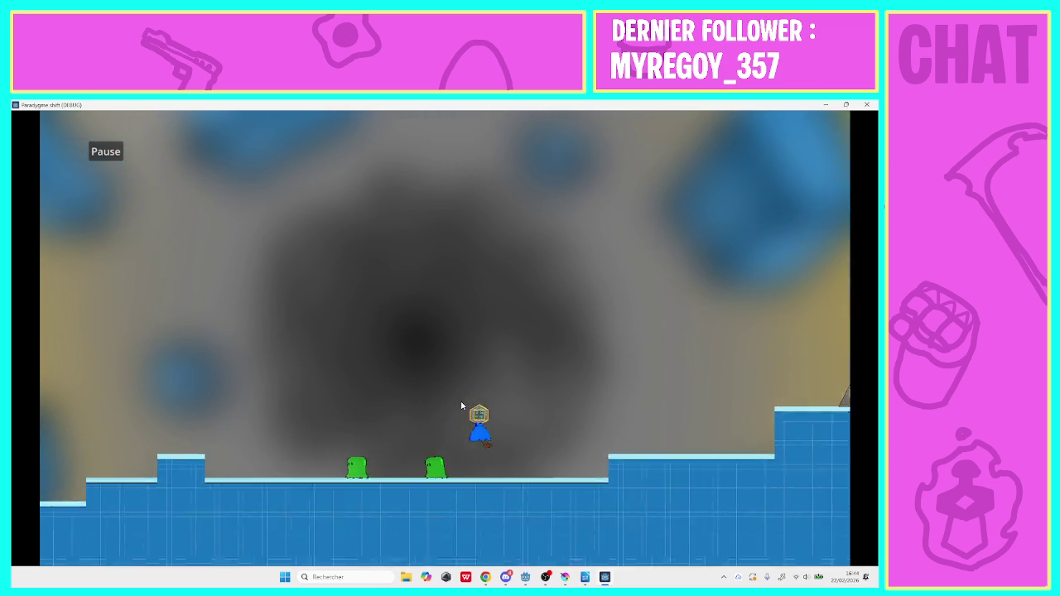
pyautogui.press('space')
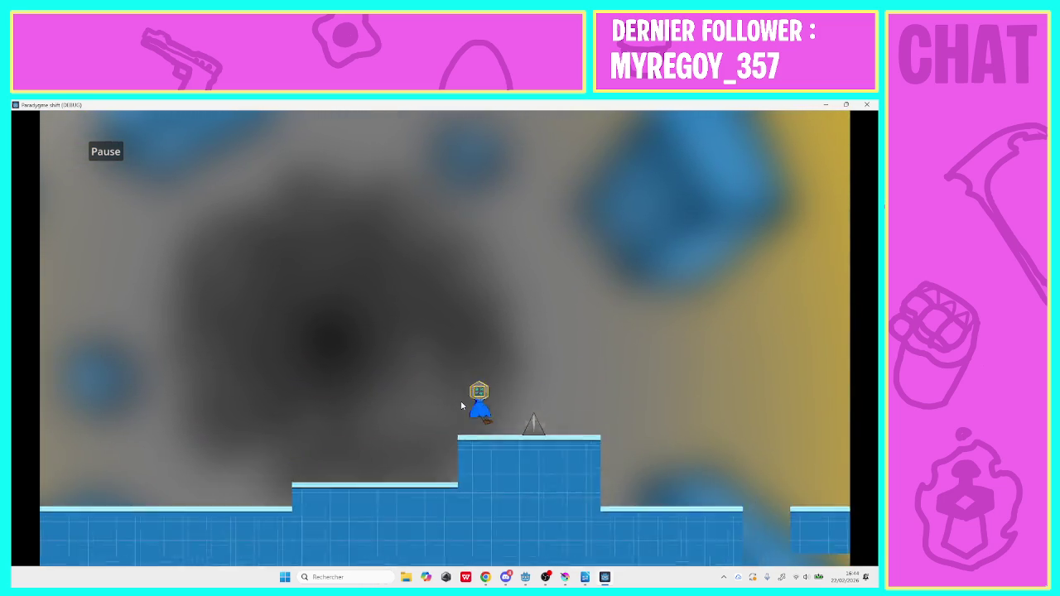
pyautogui.press('space')
pyautogui.press('space')
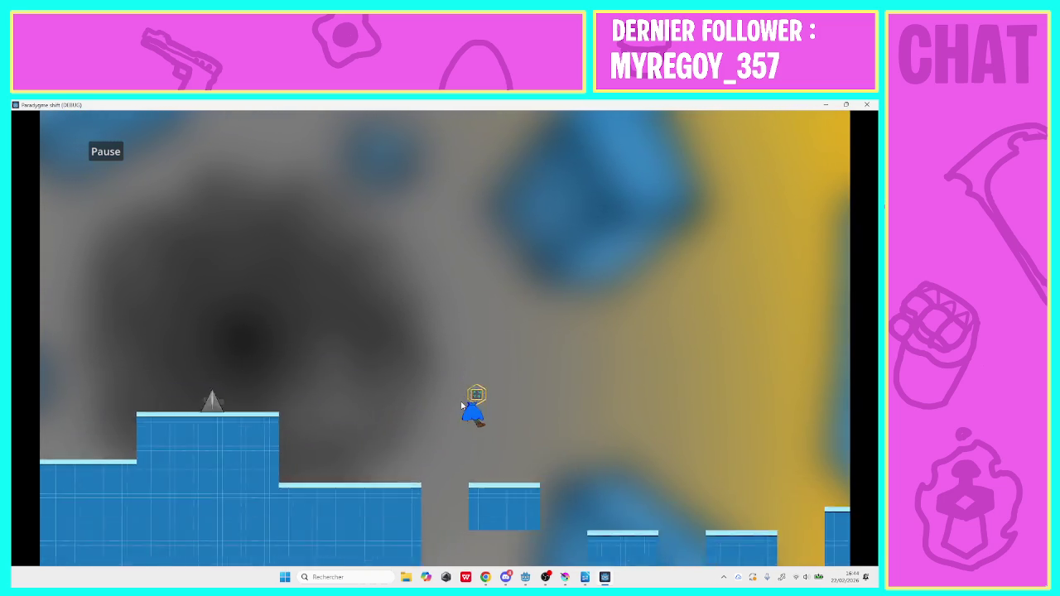
pyautogui.press('space')
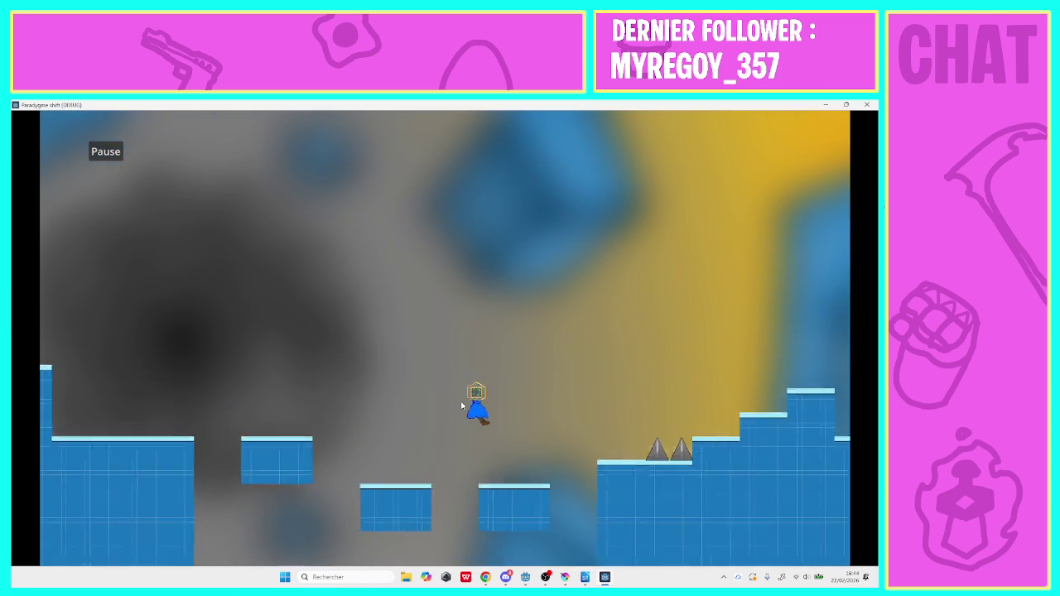
pyautogui.press('space')
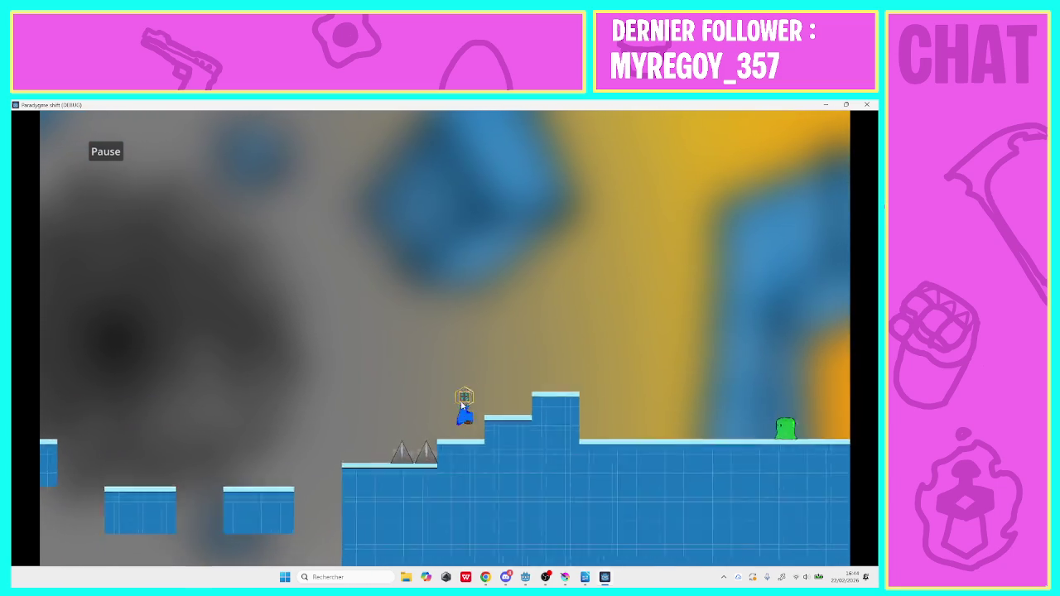
pyautogui.press('space')
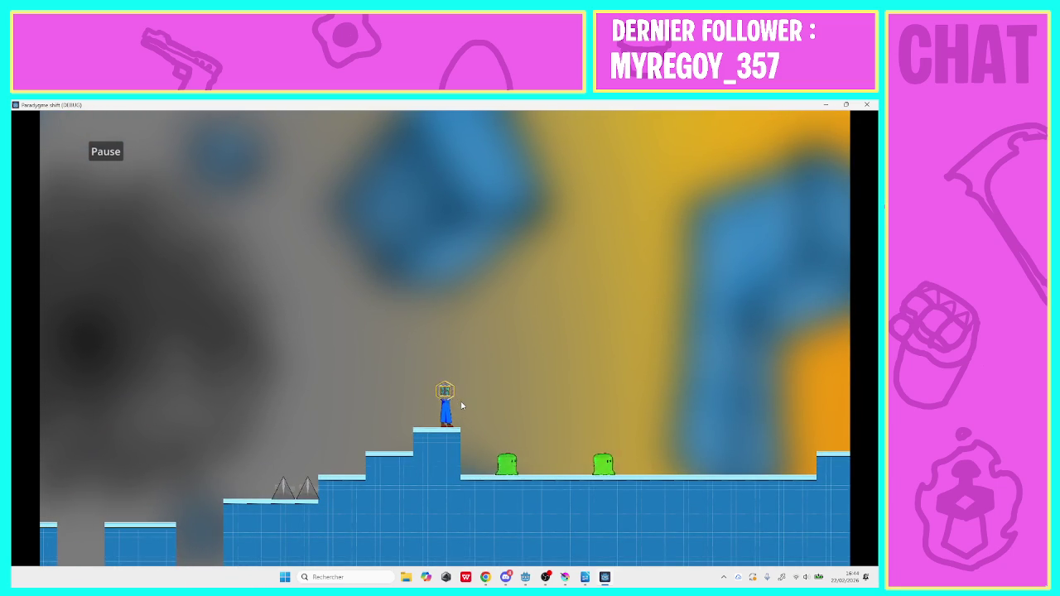
pyautogui.press('space')
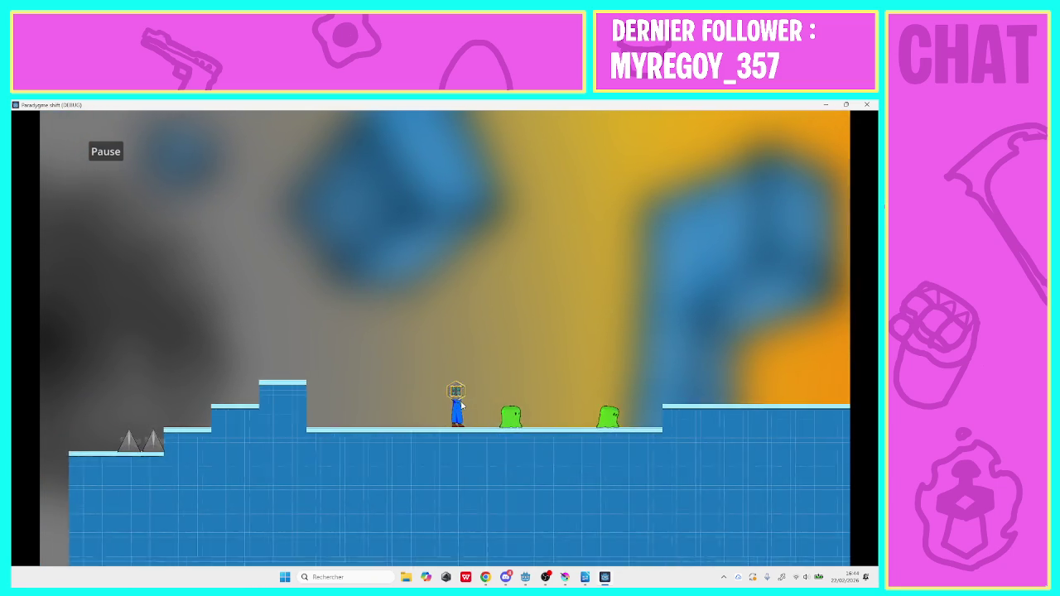
pyautogui.press('space')
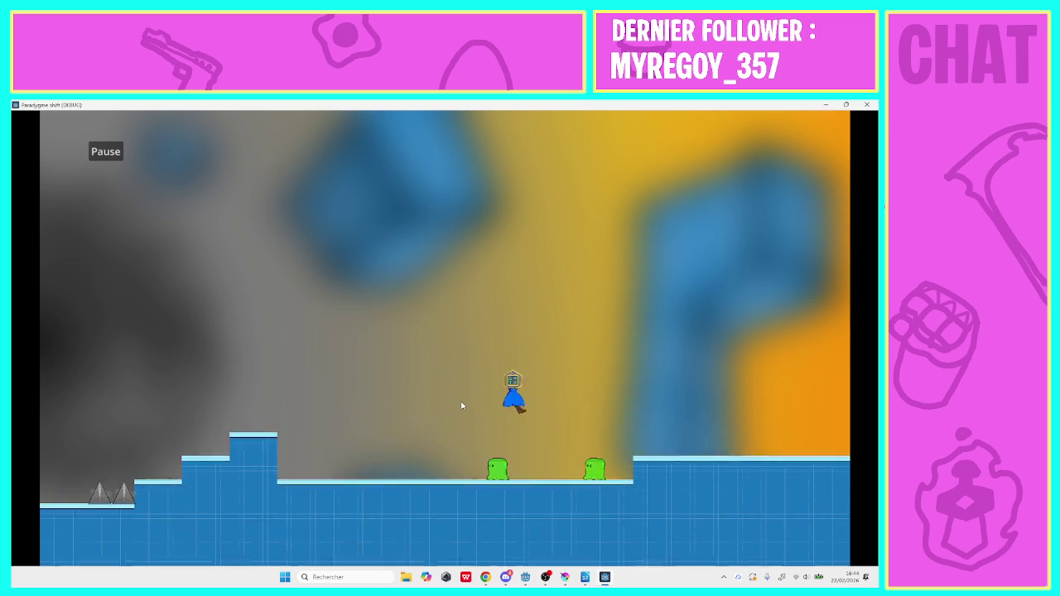
pyautogui.press('space')
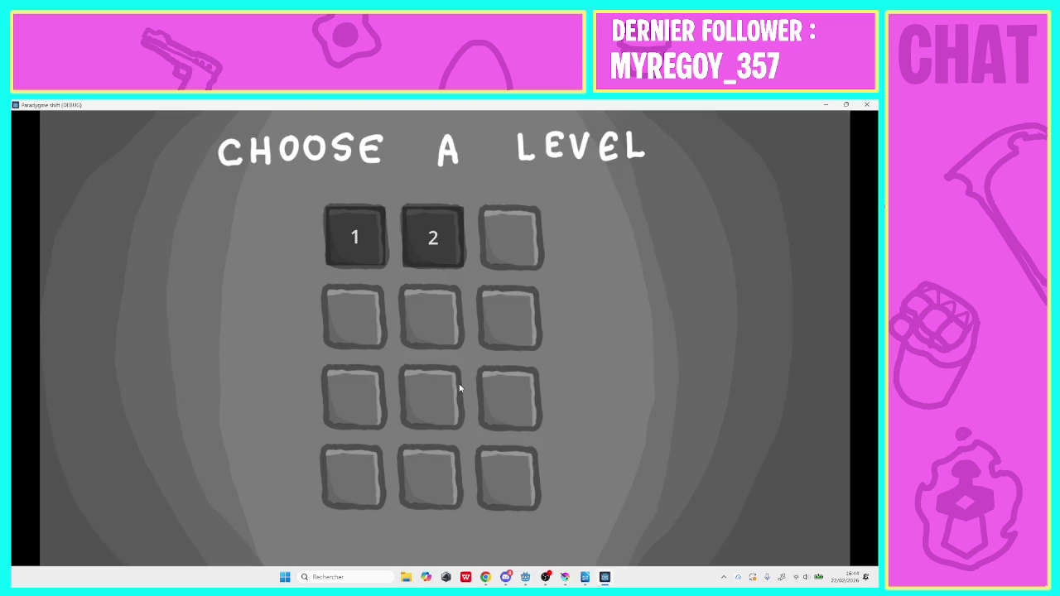
pyautogui.click(828, 104)
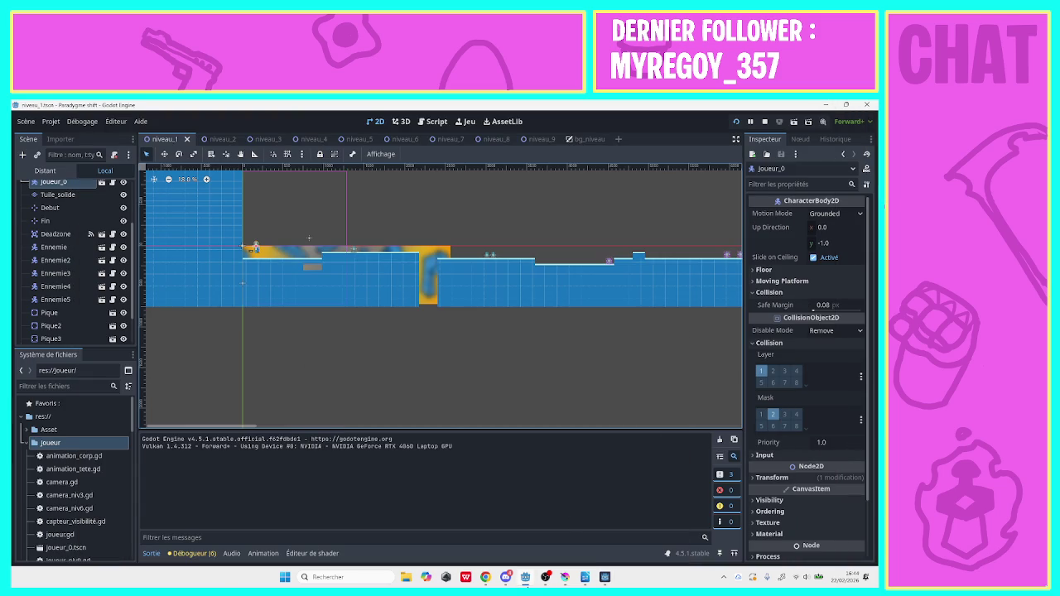
# Undo the heavy blur on bg_niveau.png and apply a Gaussian blur of 28,91 px
pyautogui.click(565, 578)
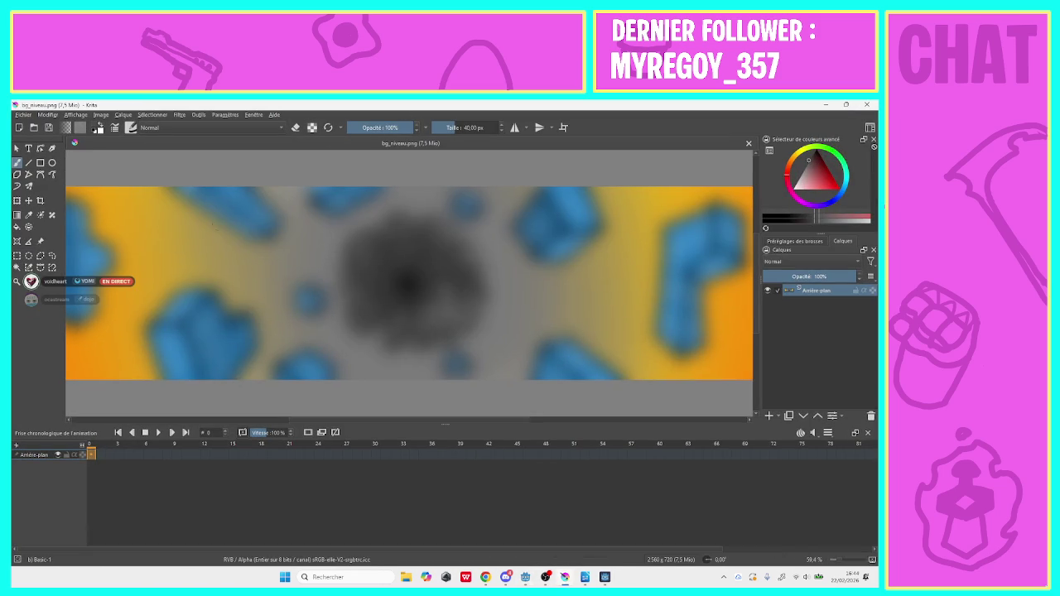
pyautogui.click(234, 155)
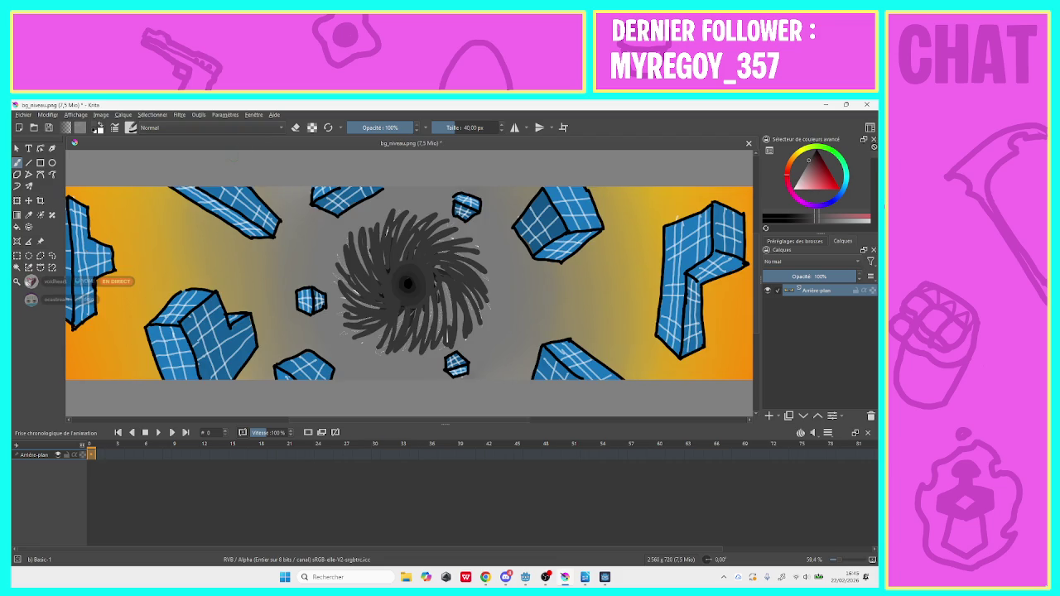
pyautogui.click(177, 115)
pyautogui.moveTo(196, 170)
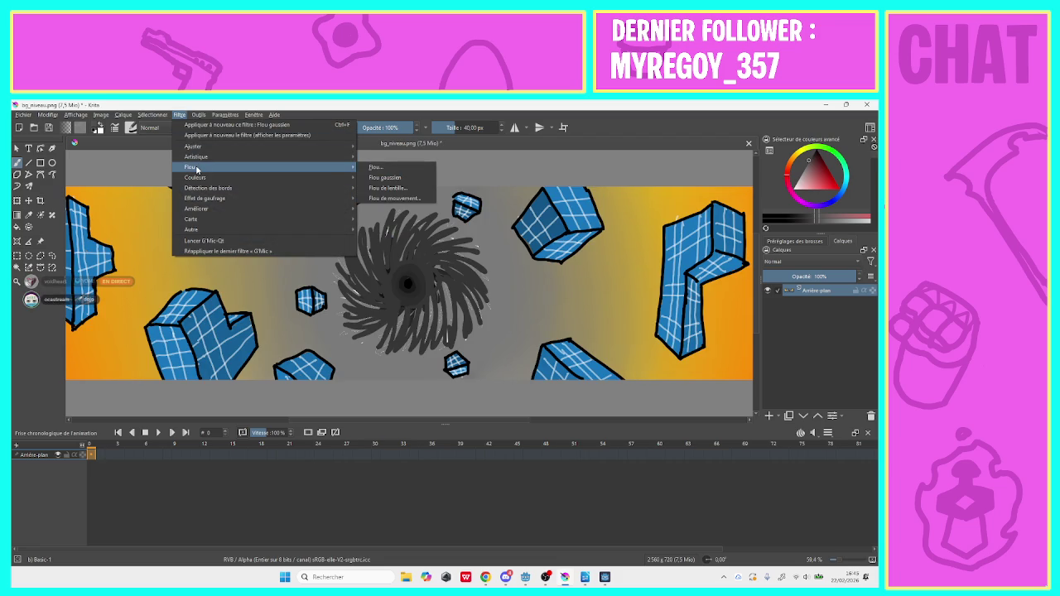
pyautogui.click(370, 177)
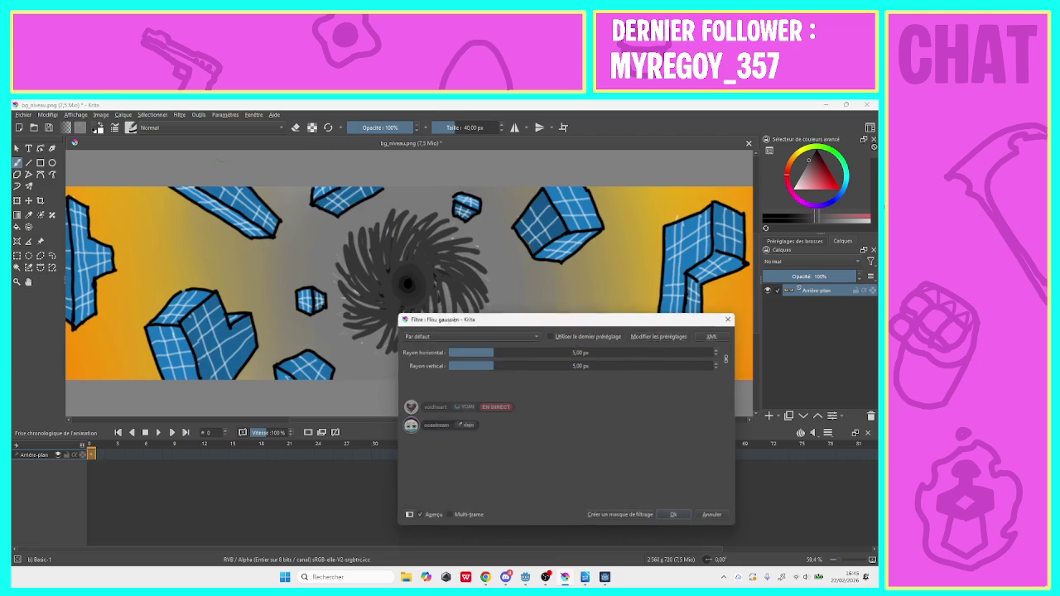
pyautogui.click(501, 351)
pyautogui.click(512, 351)
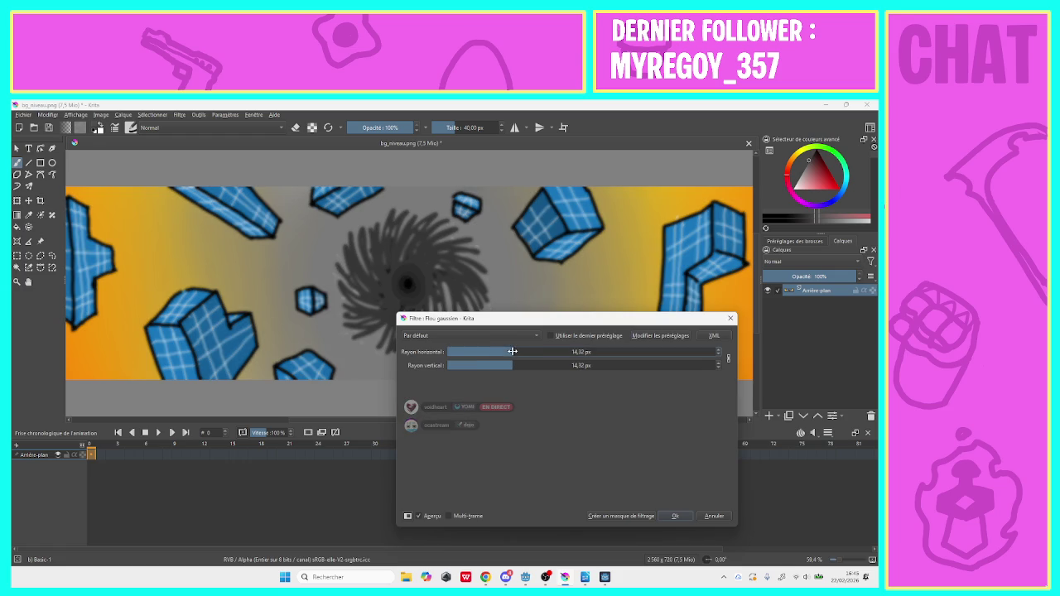
pyautogui.click(529, 353)
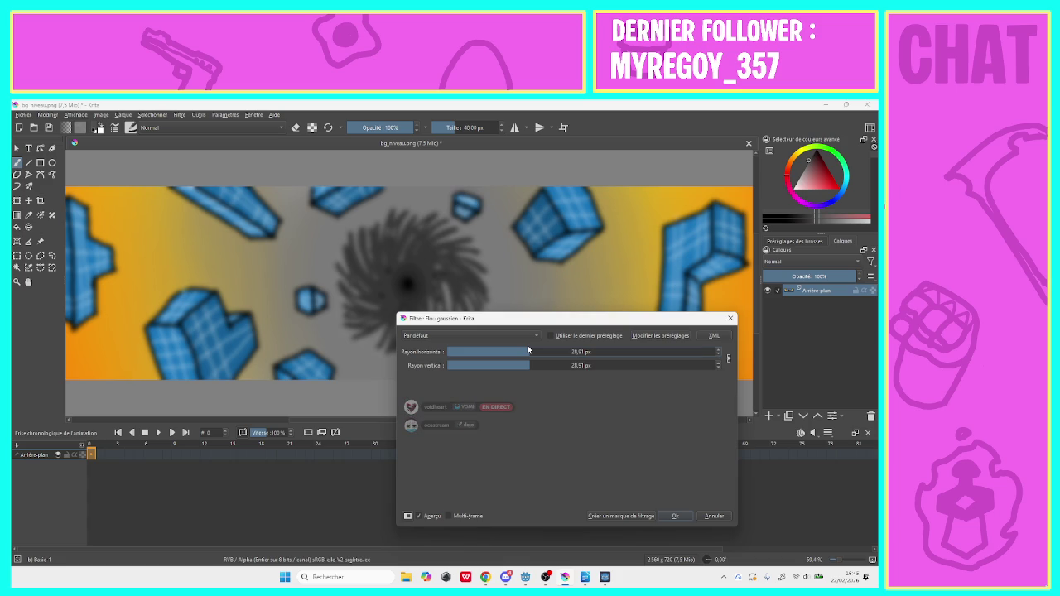
pyautogui.click(672, 516)
# Export the image as PNG over bg_niveau.png, confirming the replacement, then return to Godot
pyautogui.click(19, 115)
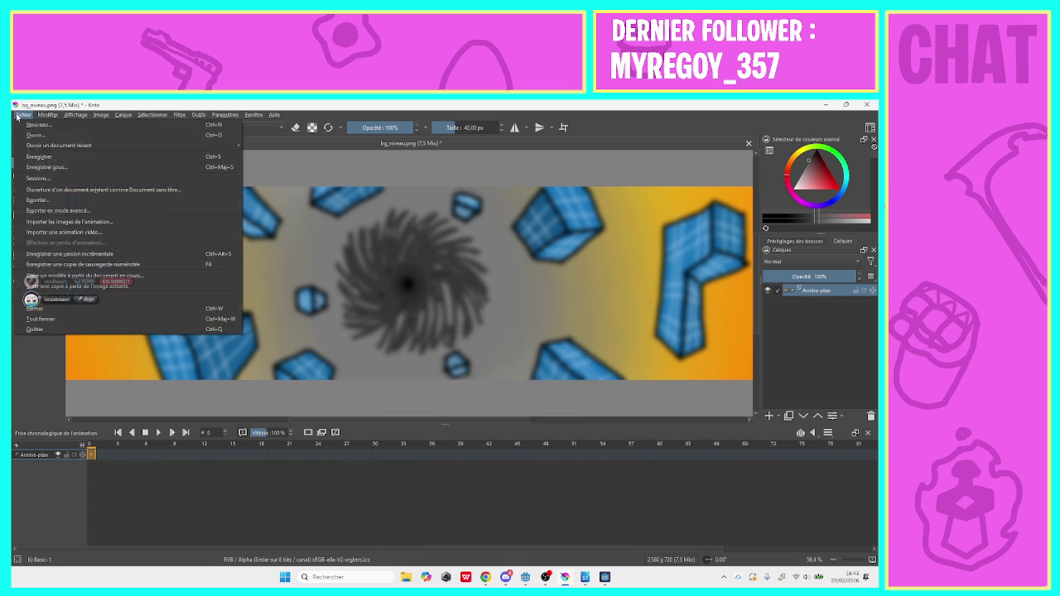
pyautogui.click(56, 207)
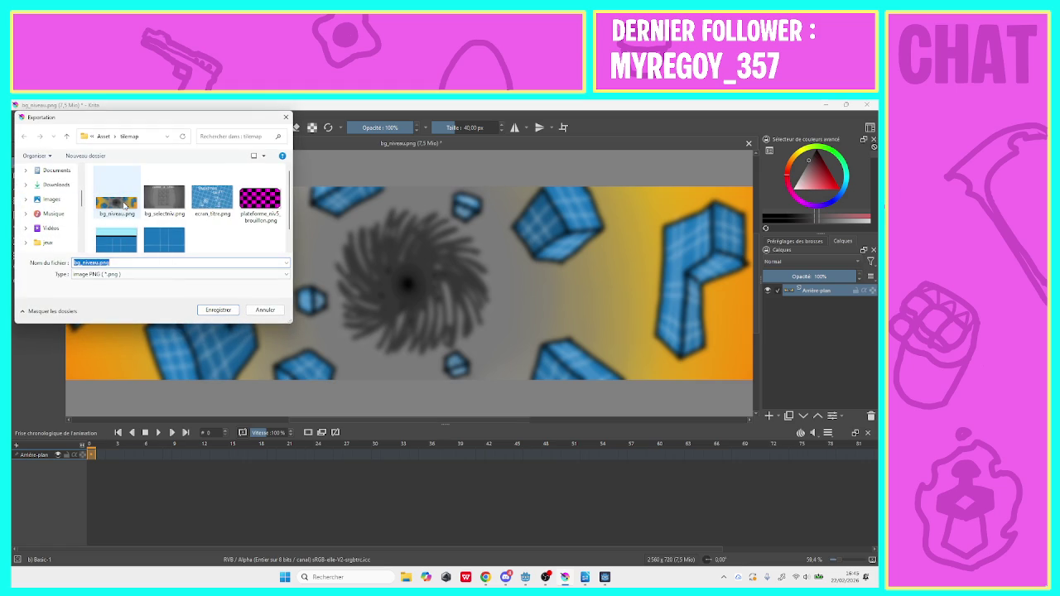
pyautogui.click(116, 199)
pyautogui.click(214, 311)
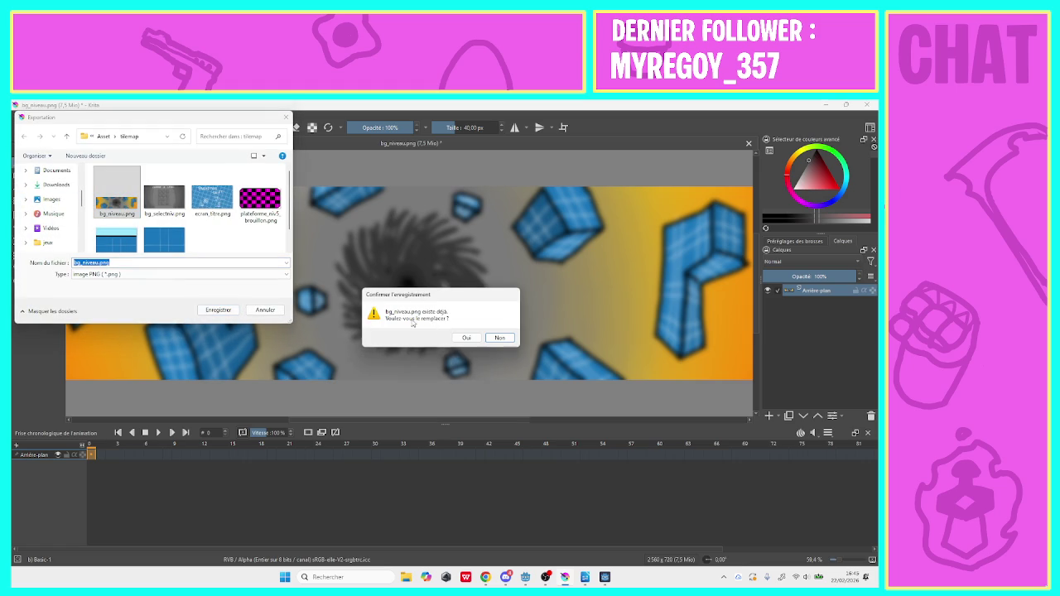
pyautogui.click(458, 337)
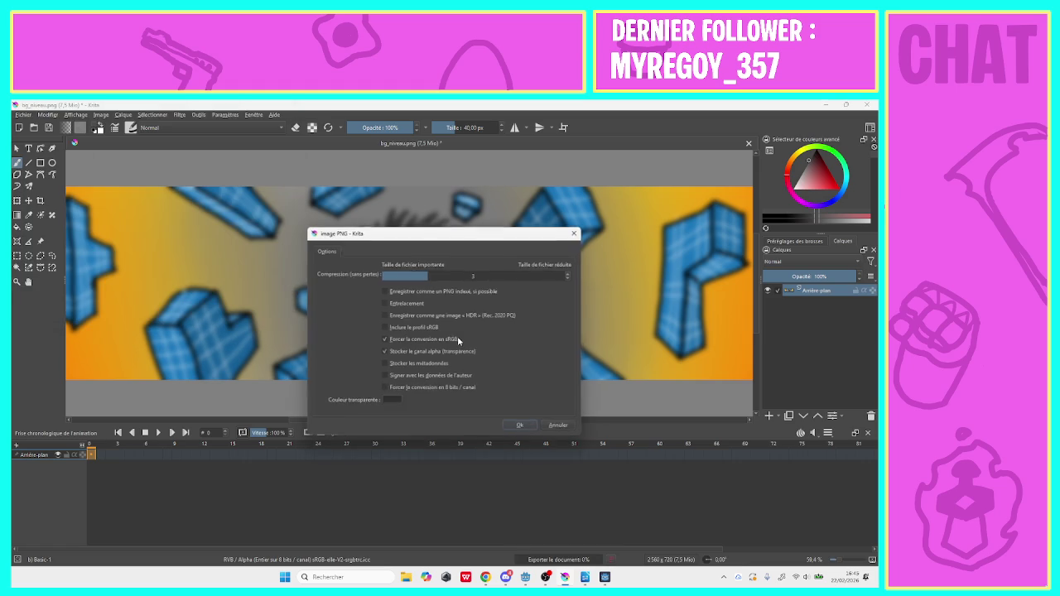
pyautogui.click(520, 428)
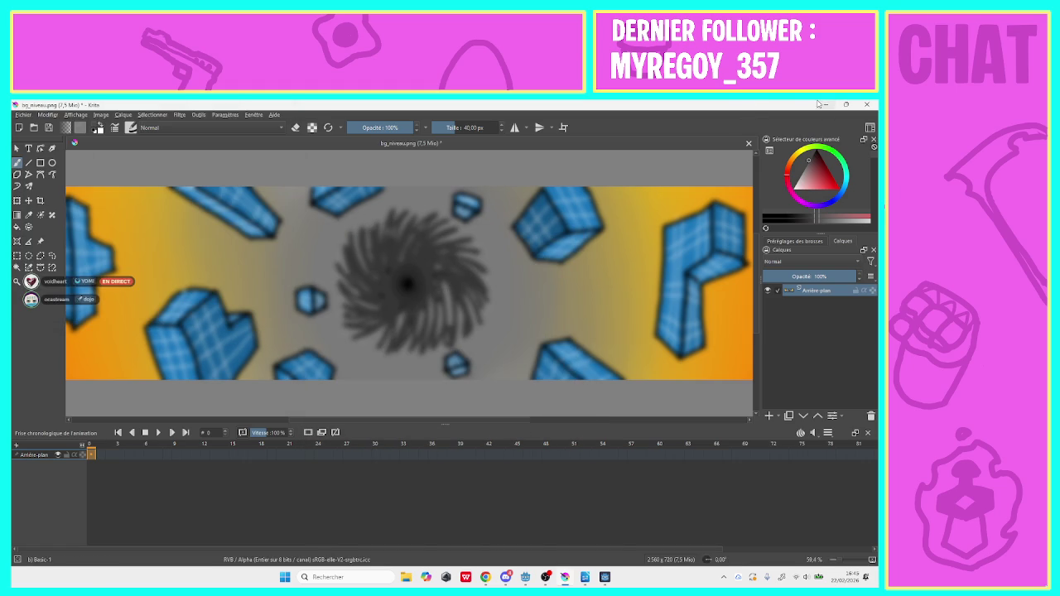
pyautogui.hotkey('alt', 'Tab')
# Run the game, start level 1 and jump across its first spikes, gaps and platforms
pyautogui.click(733, 121)
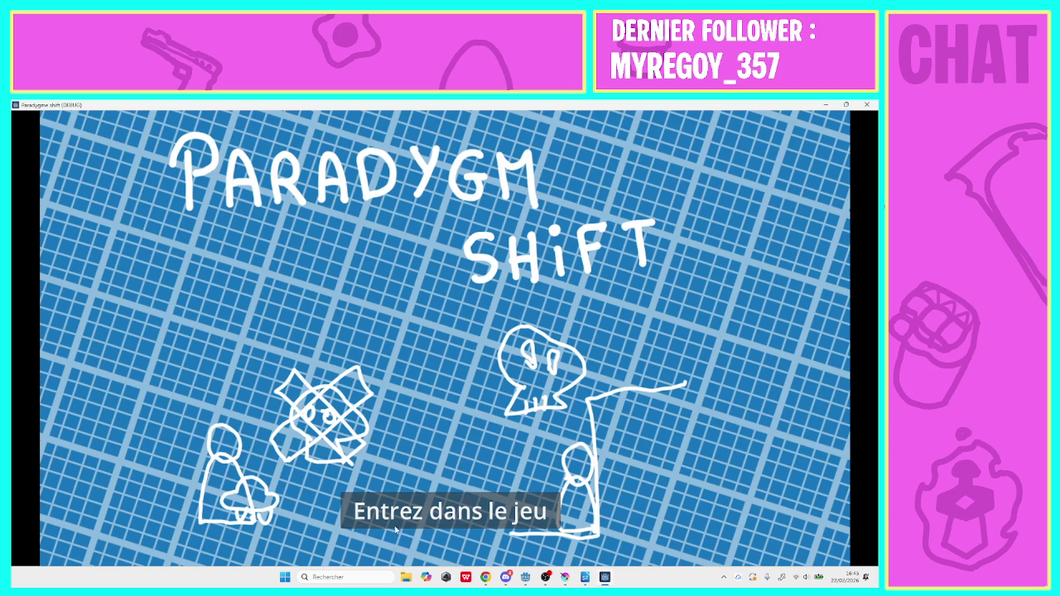
pyautogui.click(397, 521)
pyautogui.click(345, 212)
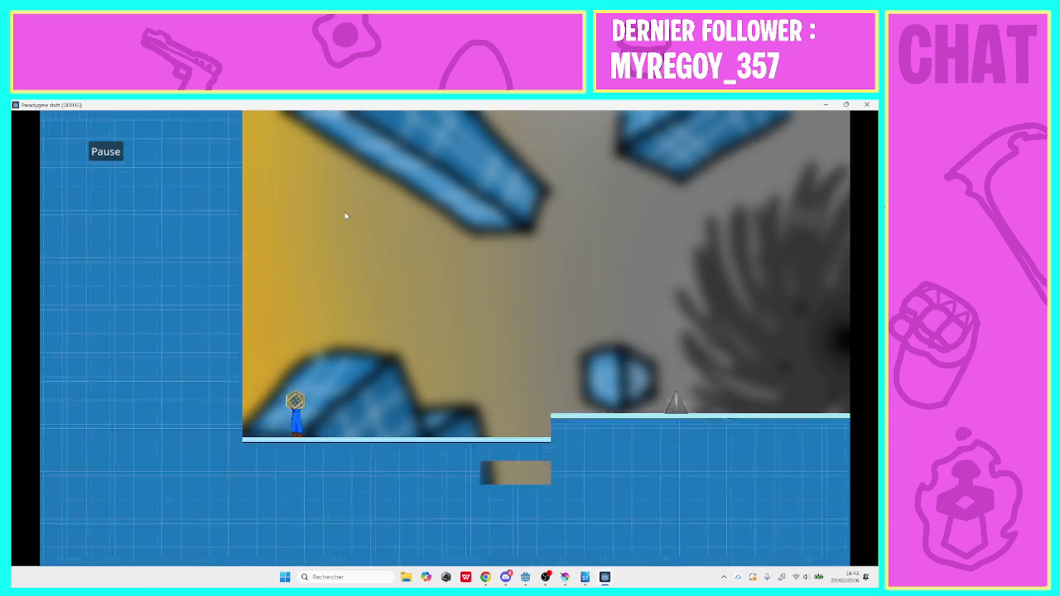
pyautogui.press('space')
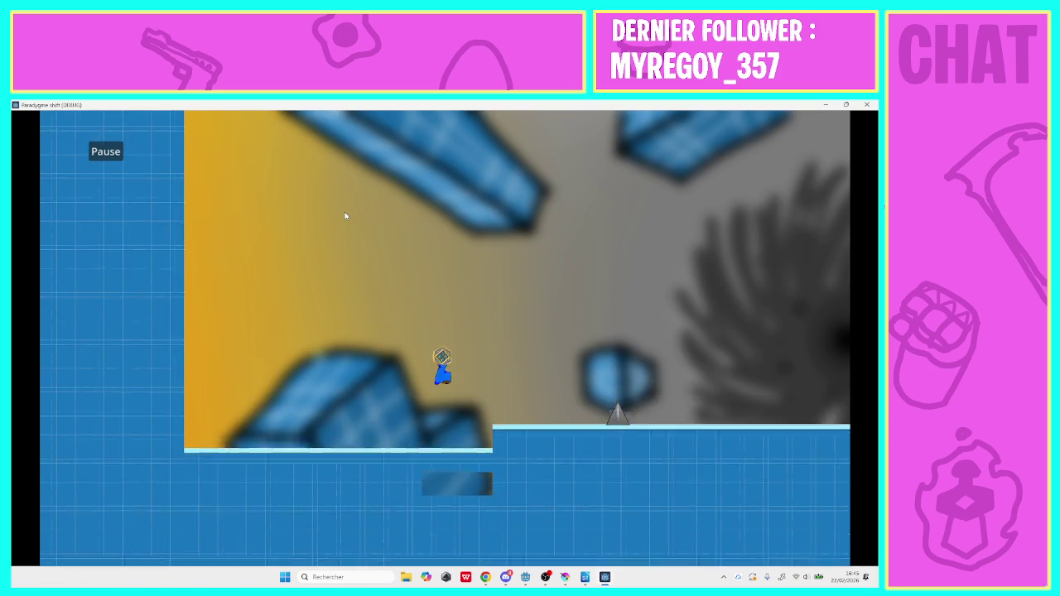
pyautogui.press('space')
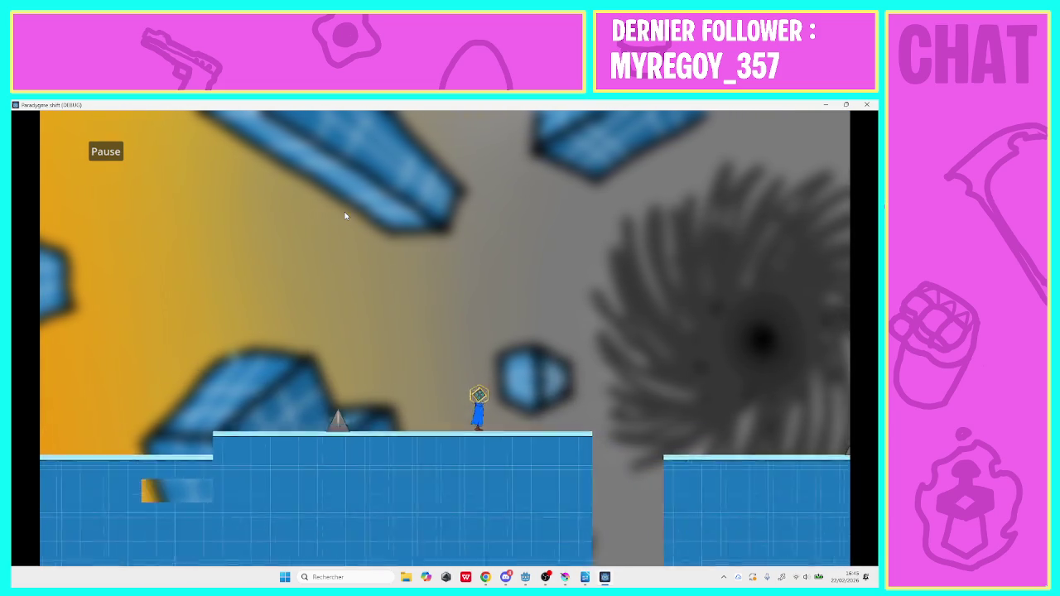
pyautogui.press('space')
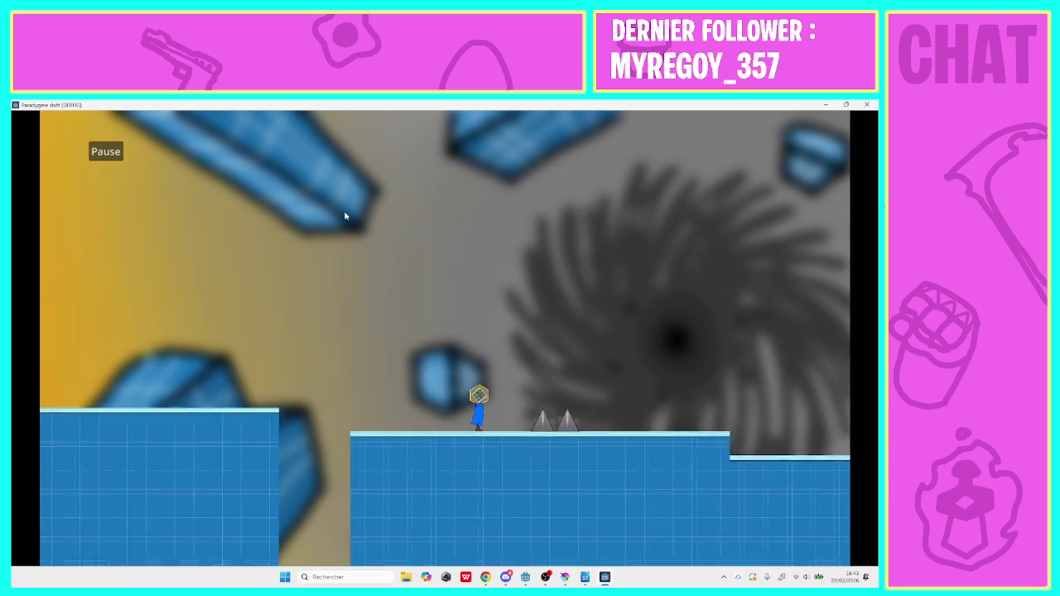
pyautogui.press('space')
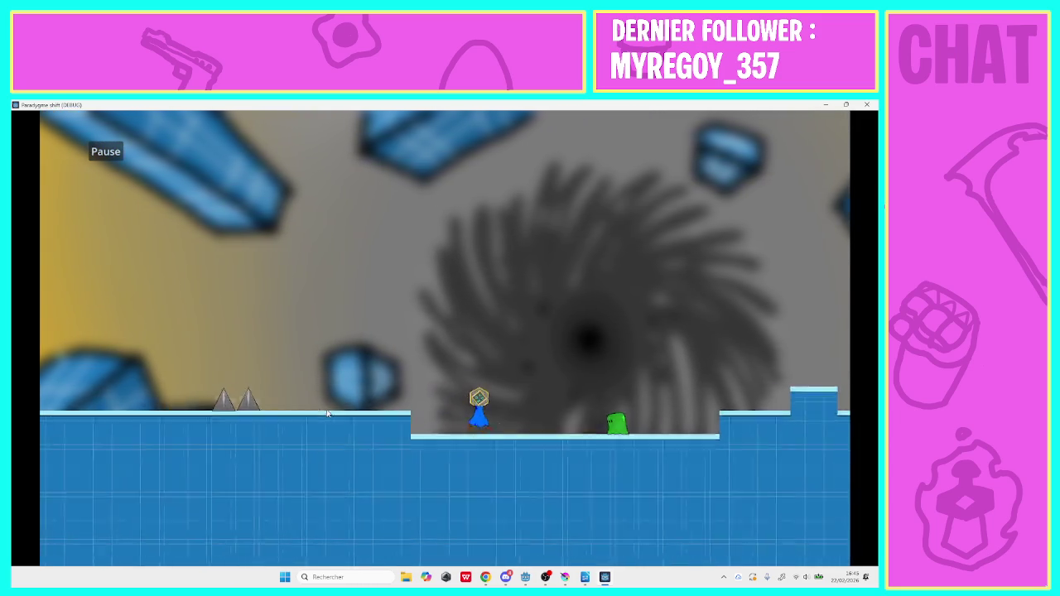
pyautogui.press('space')
pyautogui.press('space')
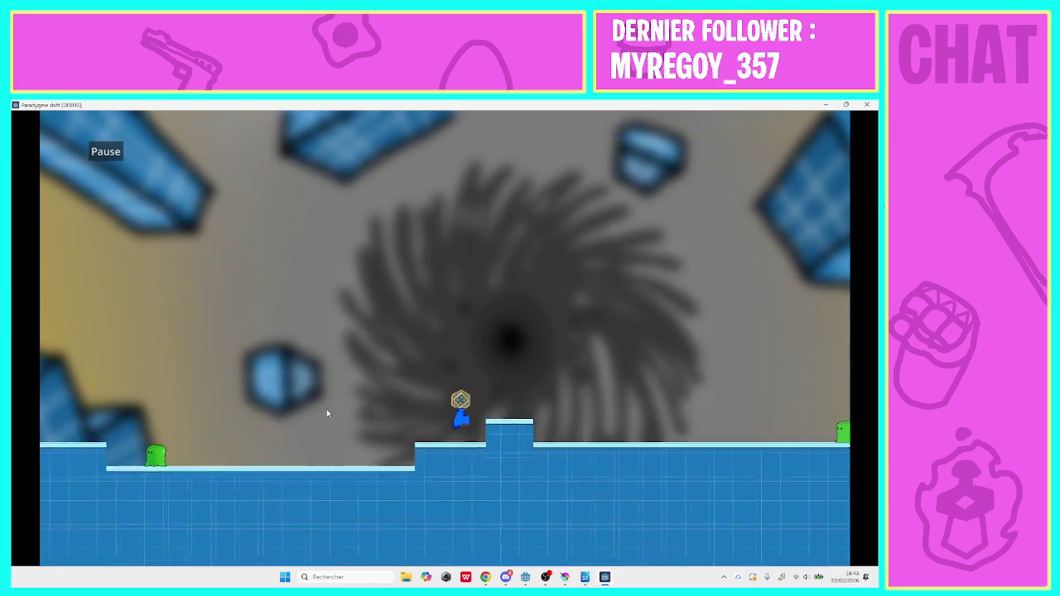
pyautogui.press('space')
pyautogui.press('space')
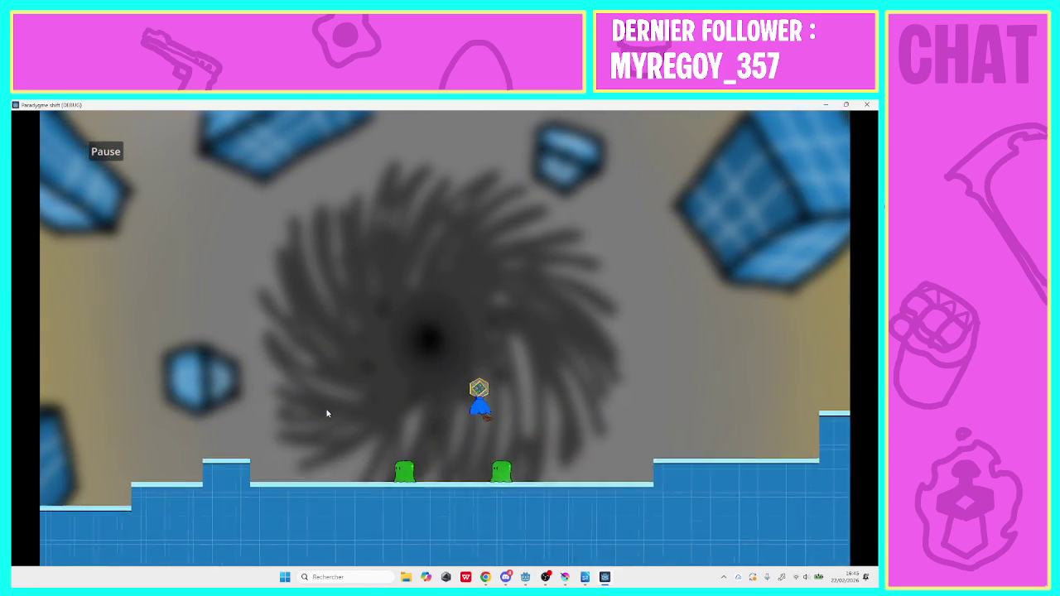
pyautogui.press('space')
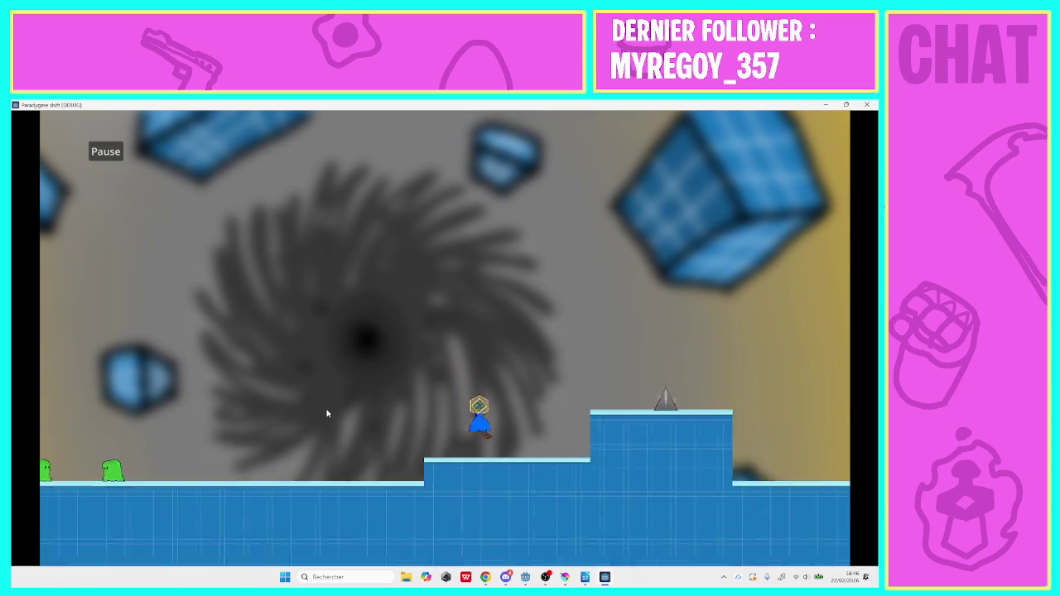
pyautogui.press('space')
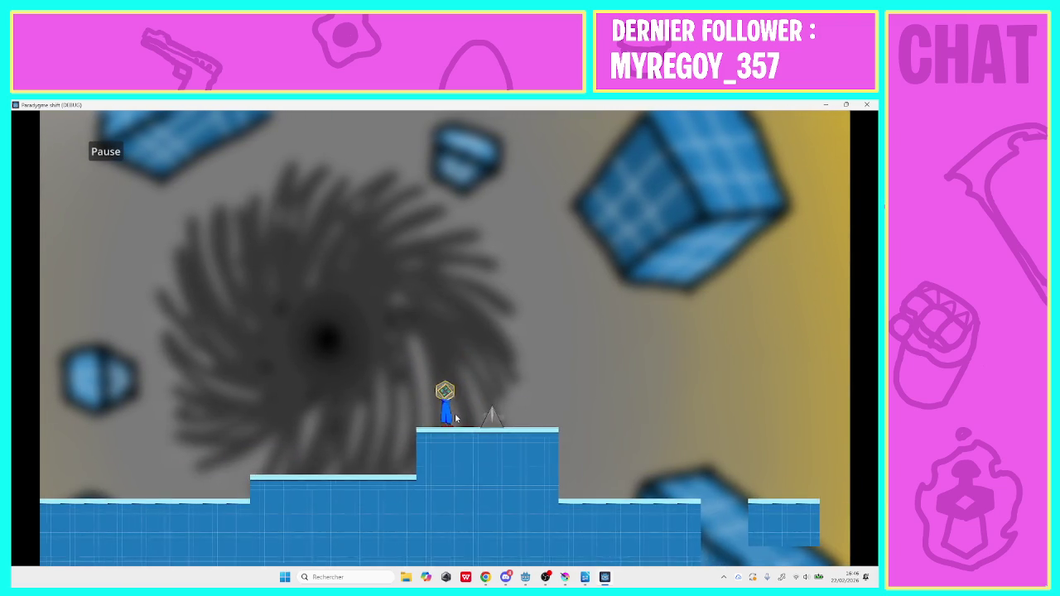
# Finish level 1 past the slimes, load level 2, then close the game window
pyautogui.press('space')
pyautogui.press('space')
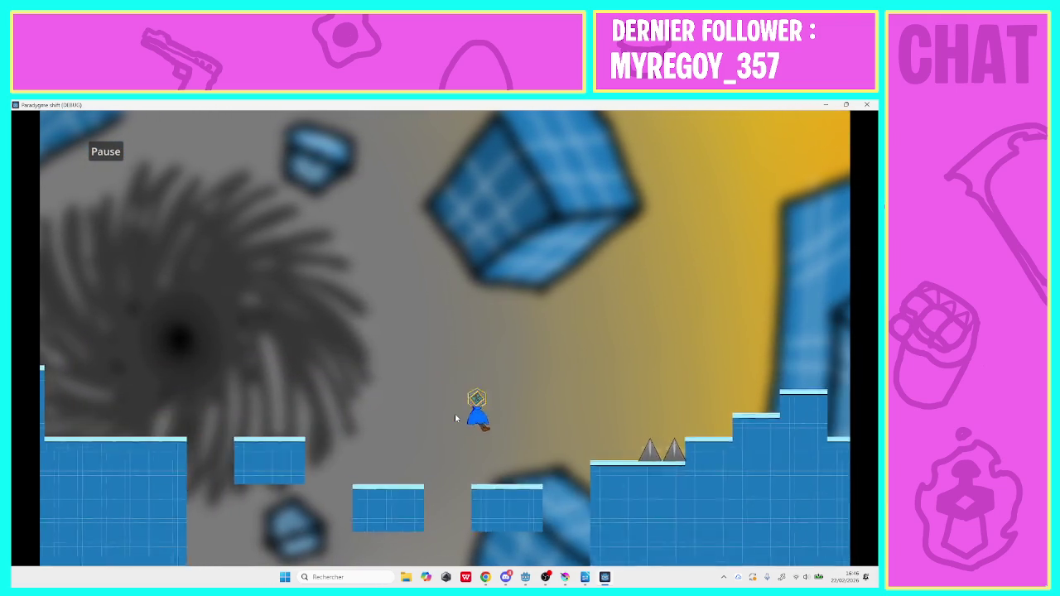
pyautogui.press('space')
pyautogui.press('space')
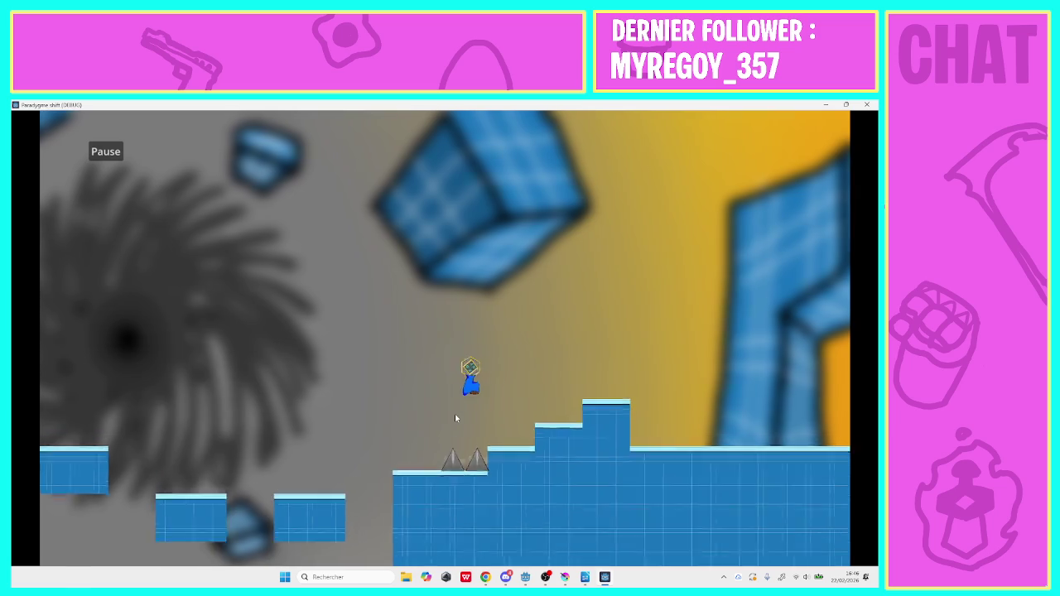
pyautogui.press('space')
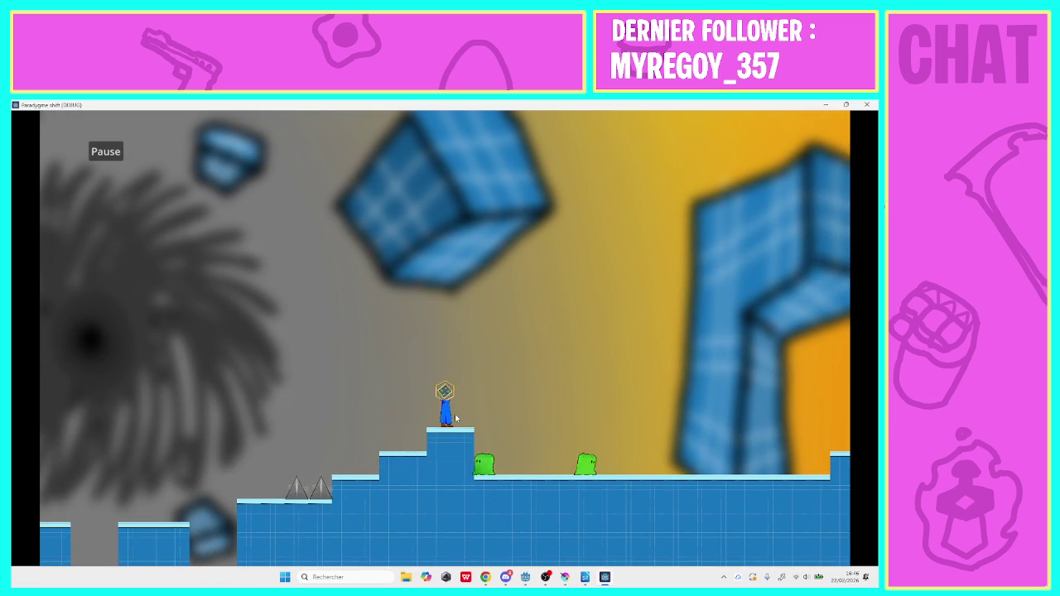
pyautogui.press('Right')
pyautogui.press('Right')
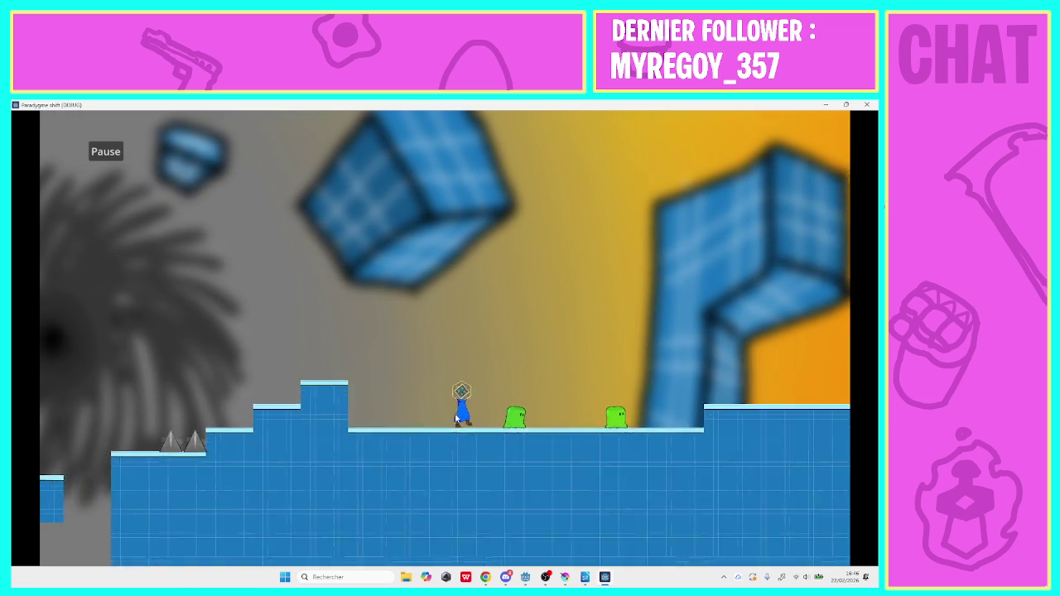
pyautogui.press('Right')
pyautogui.press('space')
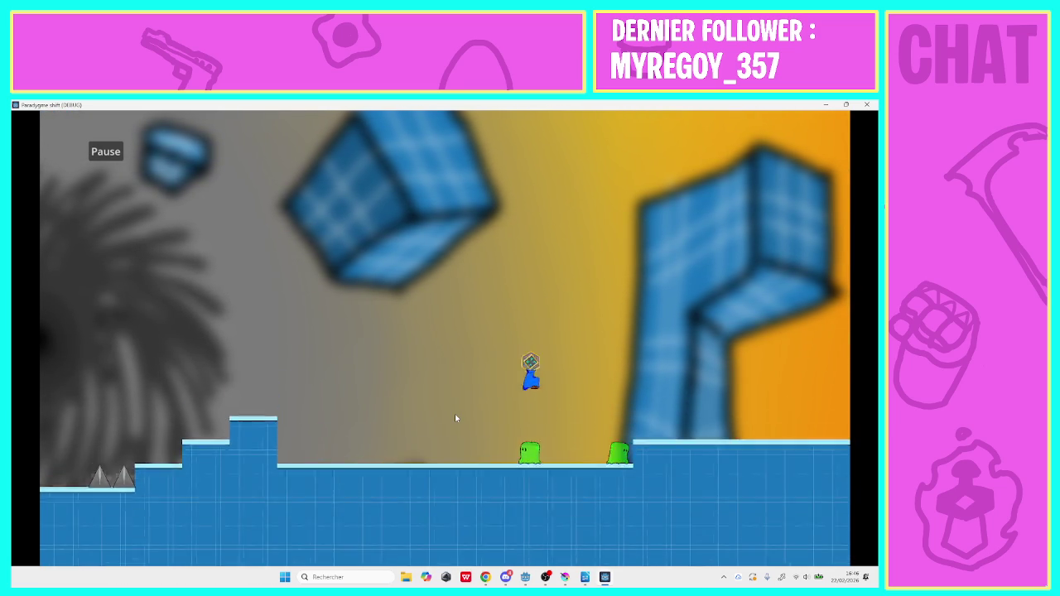
pyautogui.press('Right')
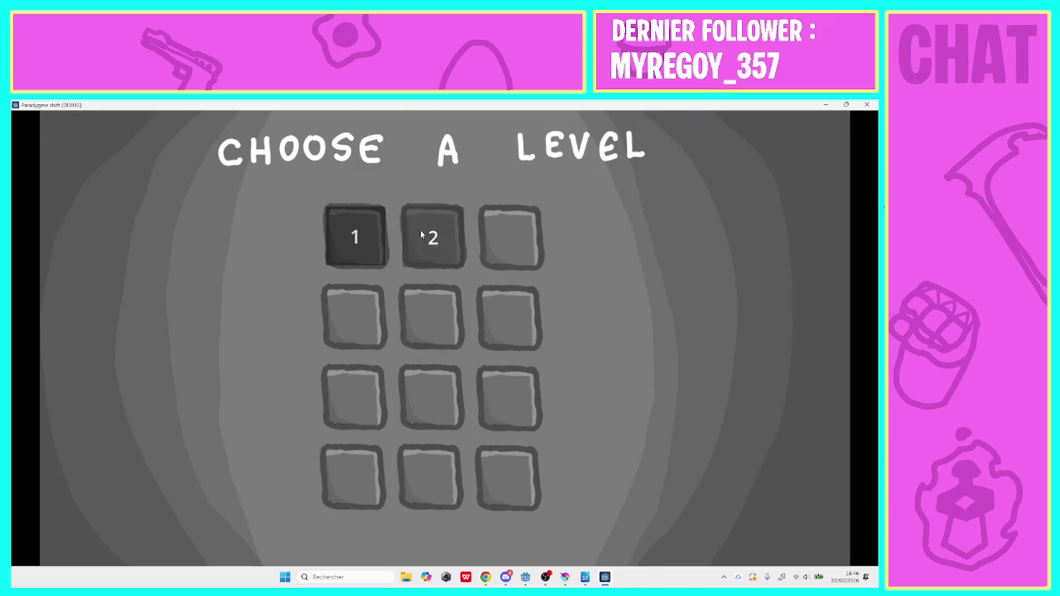
pyautogui.click(421, 235)
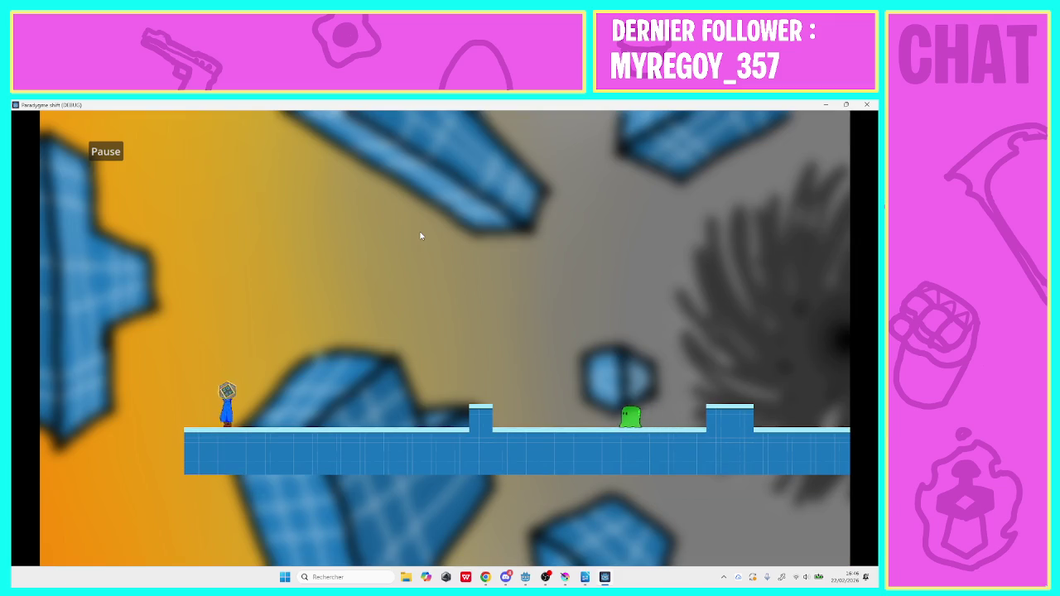
pyautogui.press('Left')
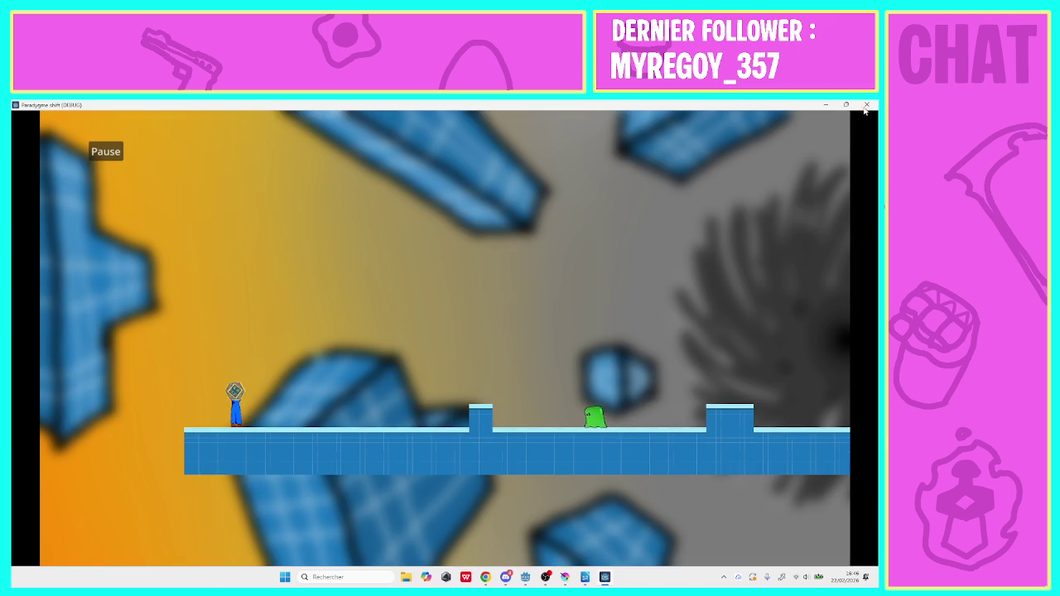
pyautogui.click(867, 104)
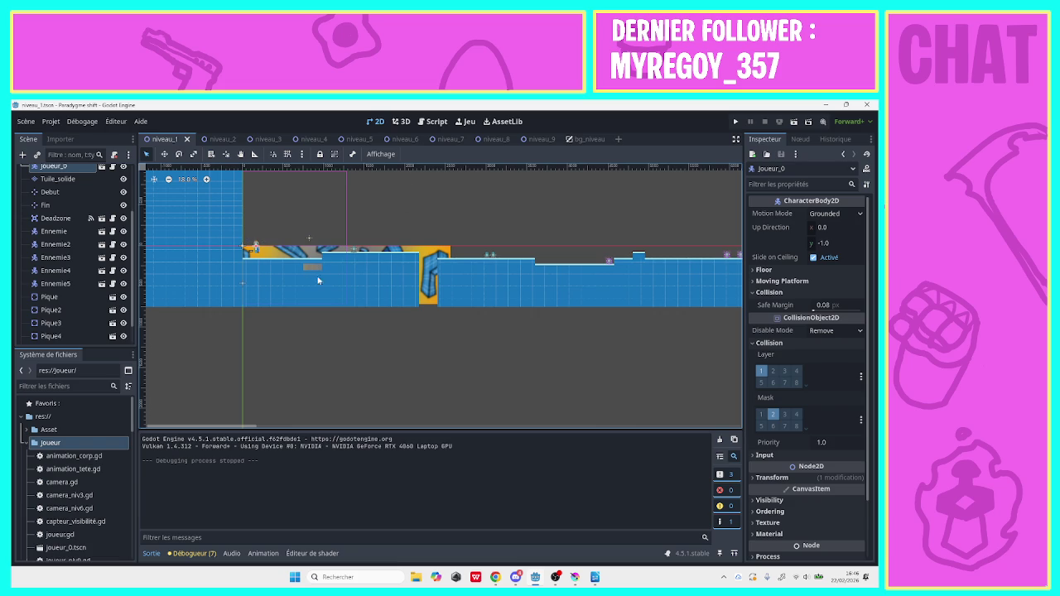
# Paint a 2x1 block of tuile_2 tiles in level 1, save it, and switch to Niveau 2
pyautogui.click(78, 179)
pyautogui.click(225, 497)
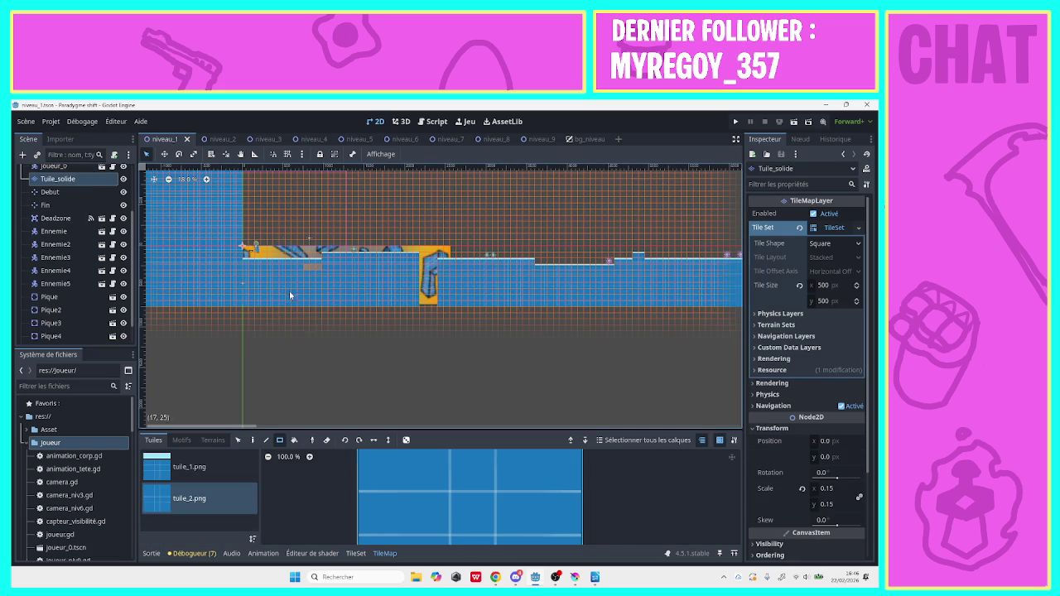
pyautogui.moveTo(301, 267); pyautogui.dragTo(314, 268)
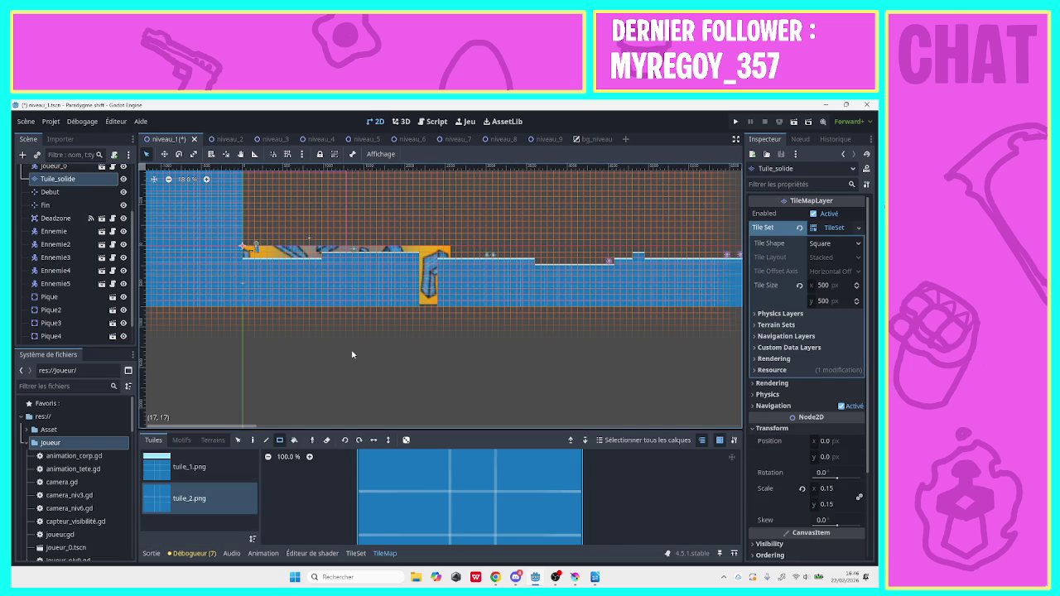
pyautogui.hotkey('ctrl', 's')
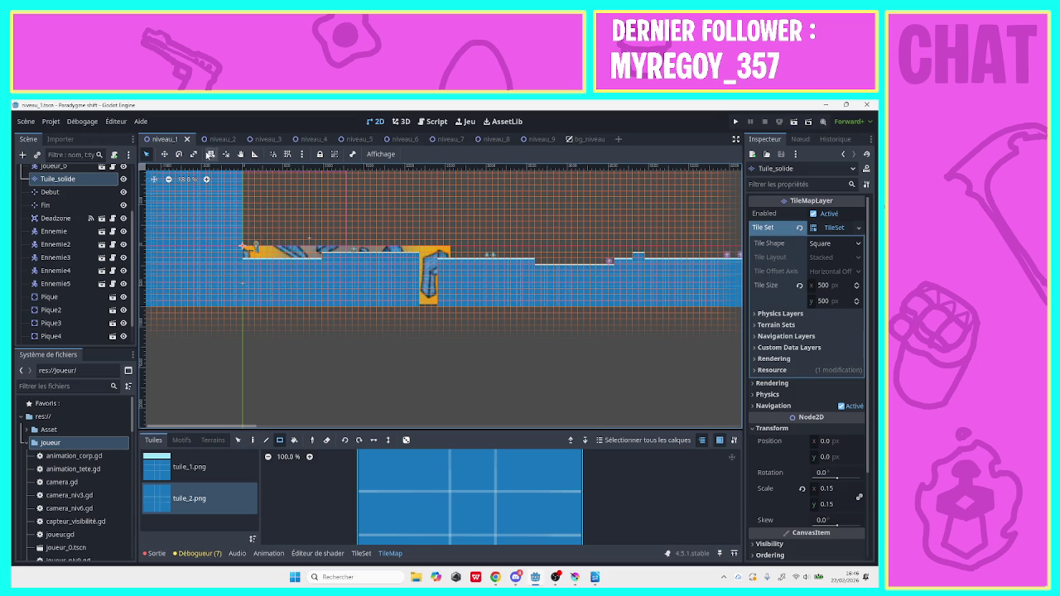
pyautogui.click(212, 141)
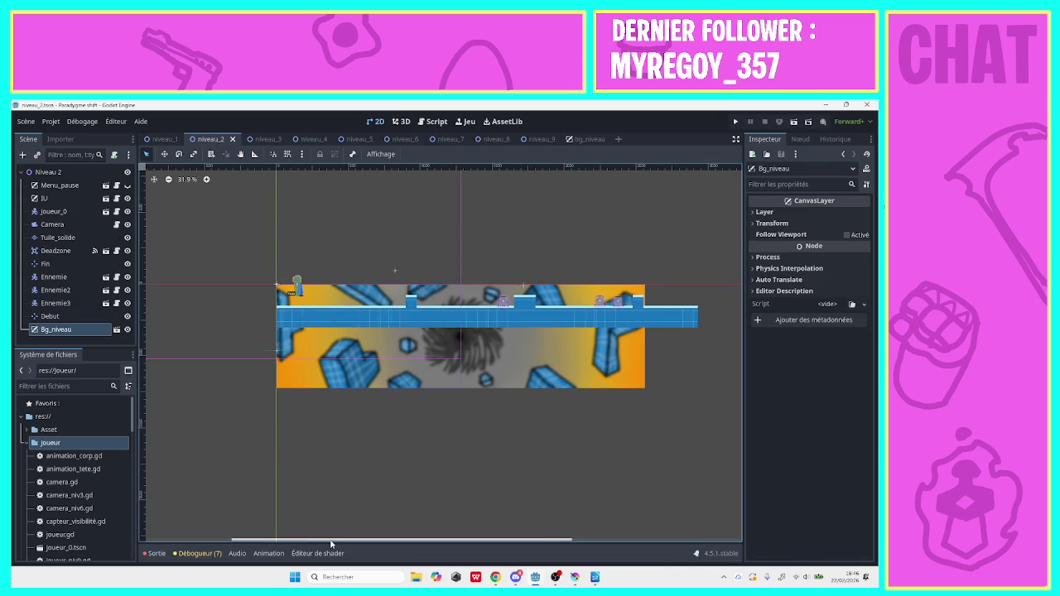
# Erase Niveau 2's old tile floor row and reposition Ennemie, Ennemie2 and Ennemie3
pyautogui.moveTo(332, 544); pyautogui.dragTo(445, 544)
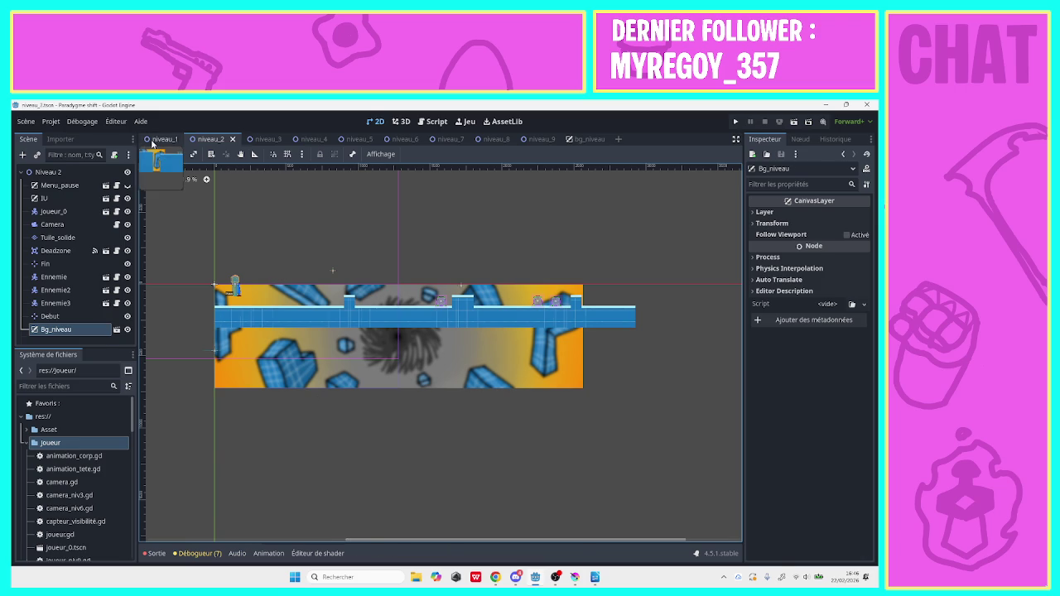
pyautogui.click(155, 140)
pyautogui.click(208, 139)
pyautogui.click(169, 180)
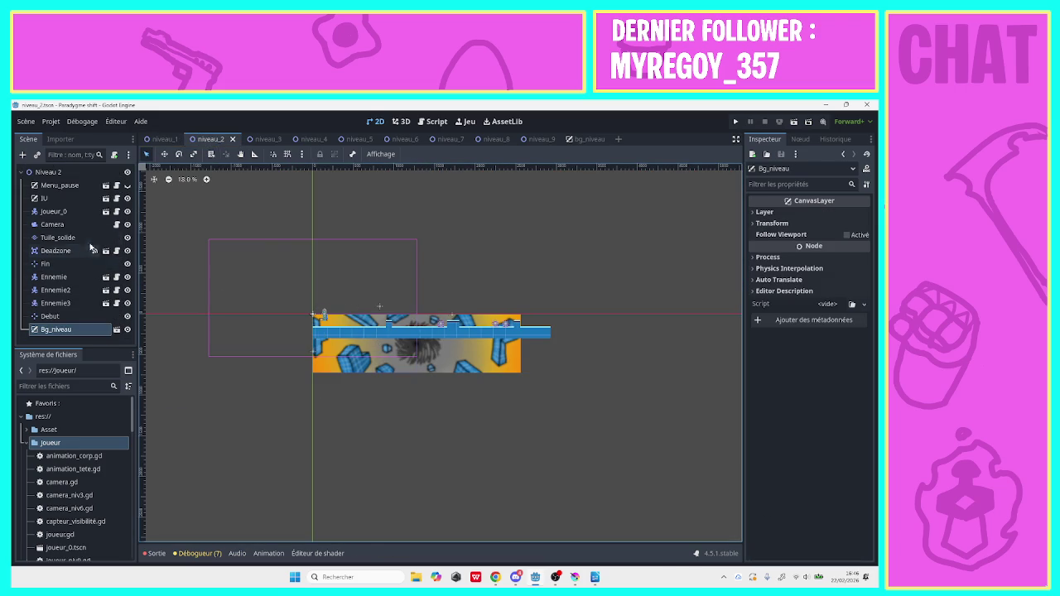
pyautogui.click(58, 237)
pyautogui.moveTo(559, 339); pyautogui.dragTo(305, 329)
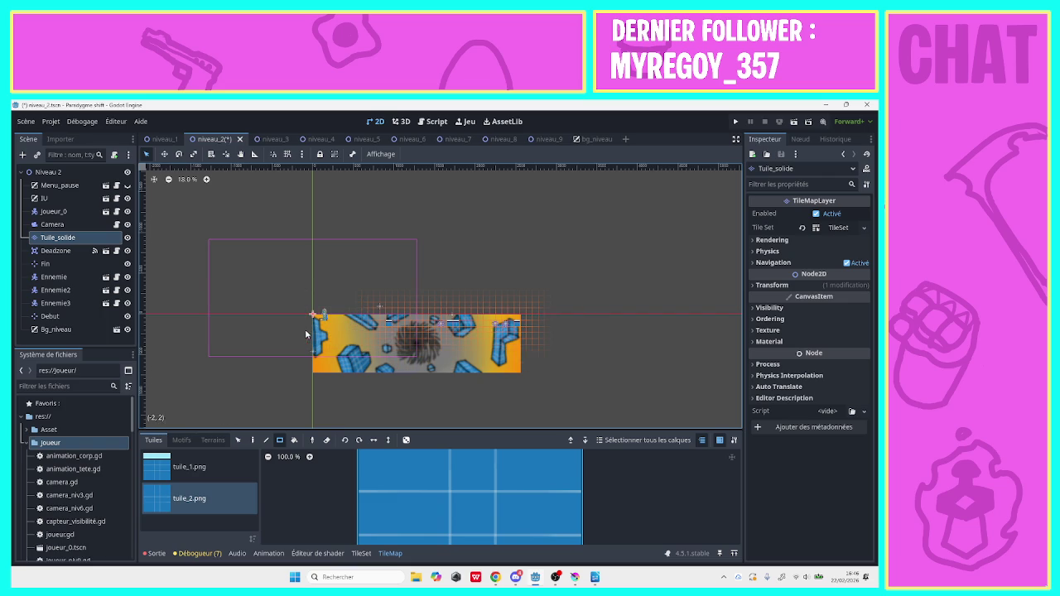
pyautogui.moveTo(540, 336); pyautogui.dragTo(382, 318)
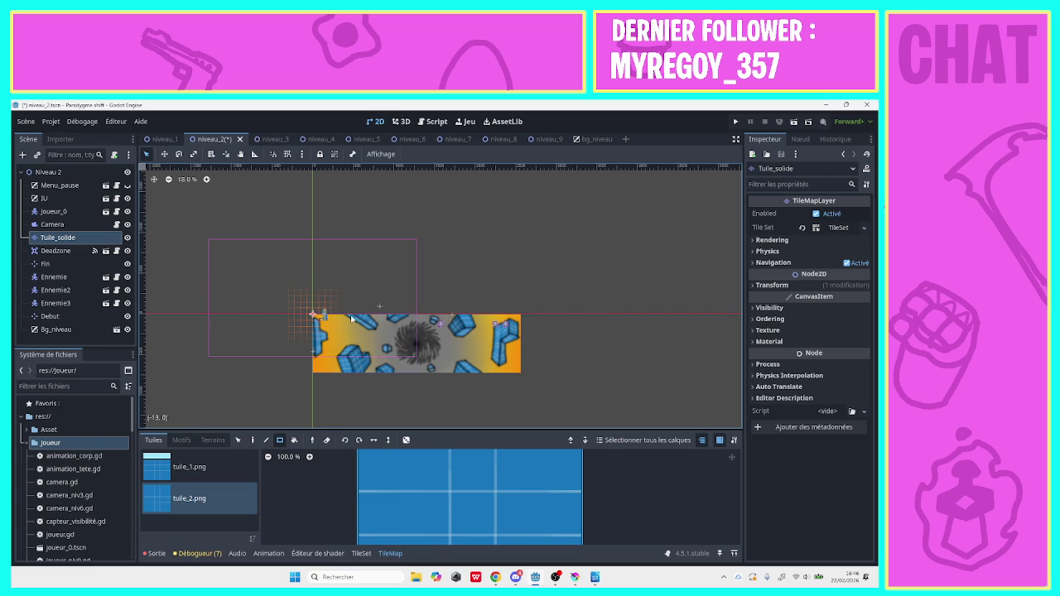
pyautogui.click(53, 277)
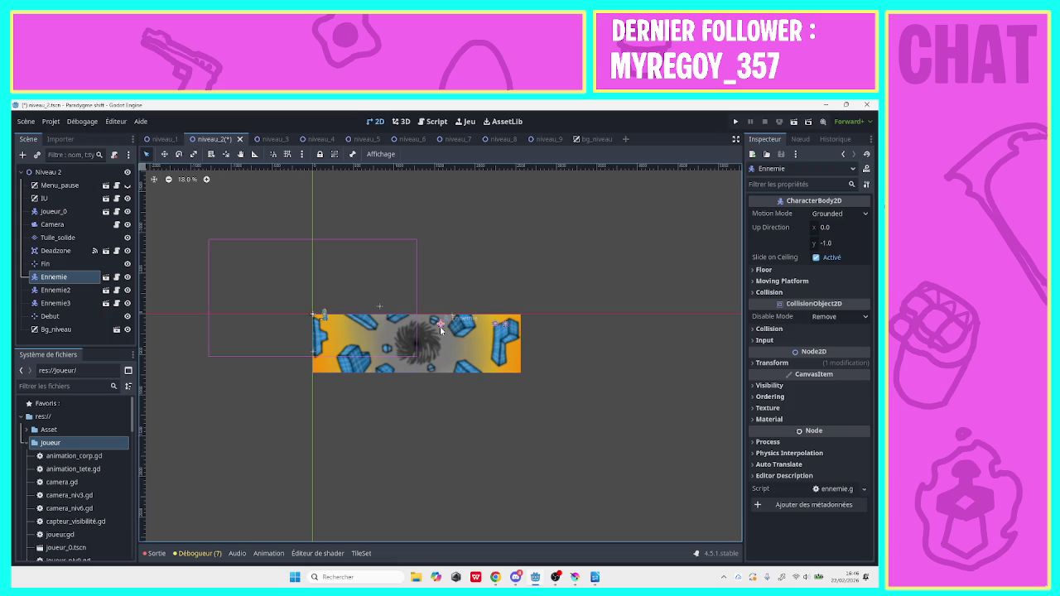
pyautogui.press('Down')
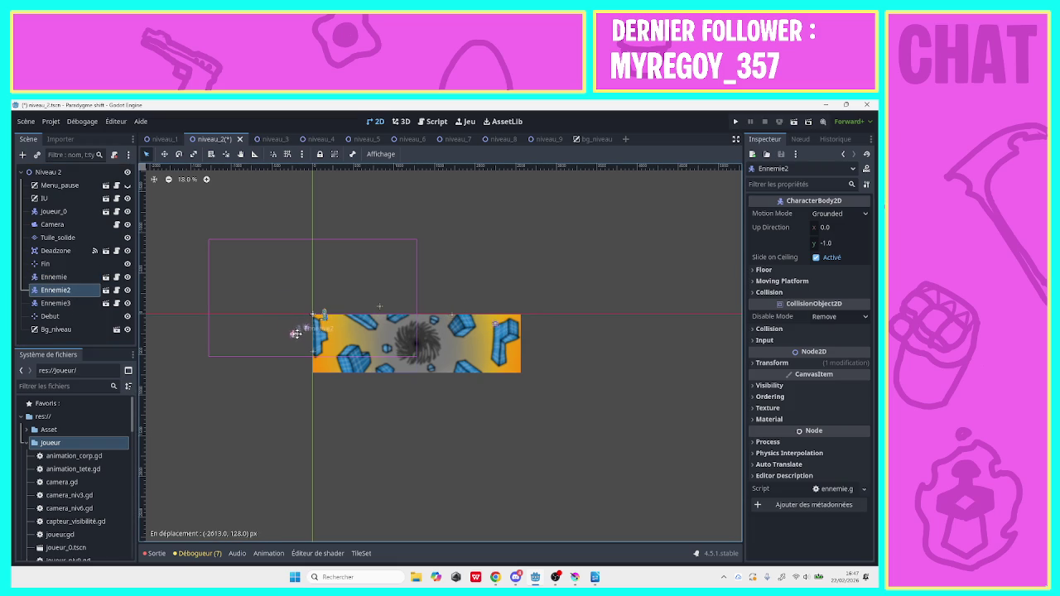
pyautogui.click(100, 304)
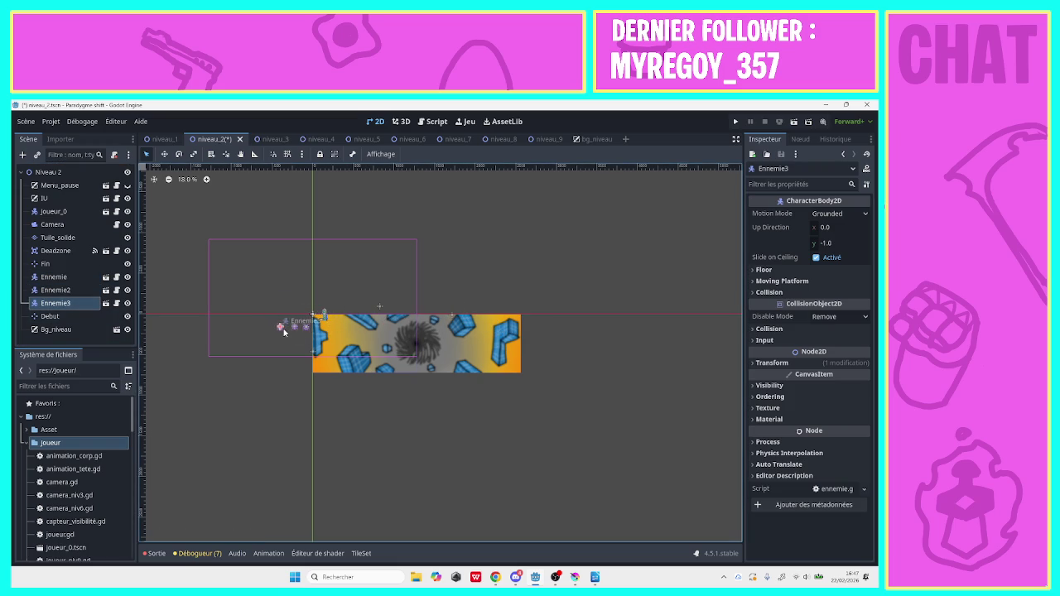
# Instance pique.tscn under Niveau 2 and place the spike left of the level start
pyautogui.click(33, 170)
pyautogui.click(35, 155)
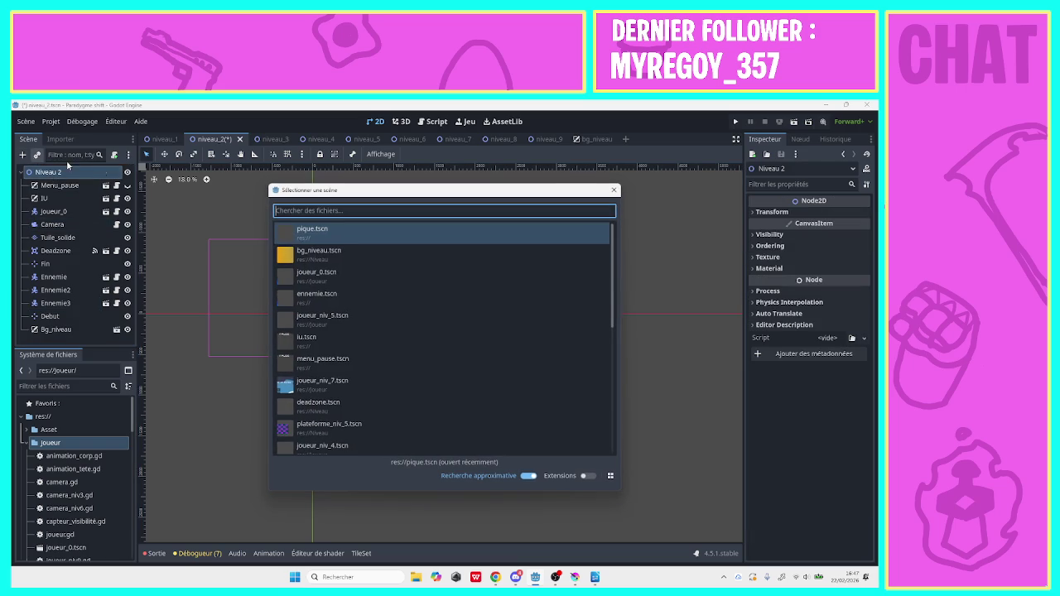
pyautogui.click(500, 236)
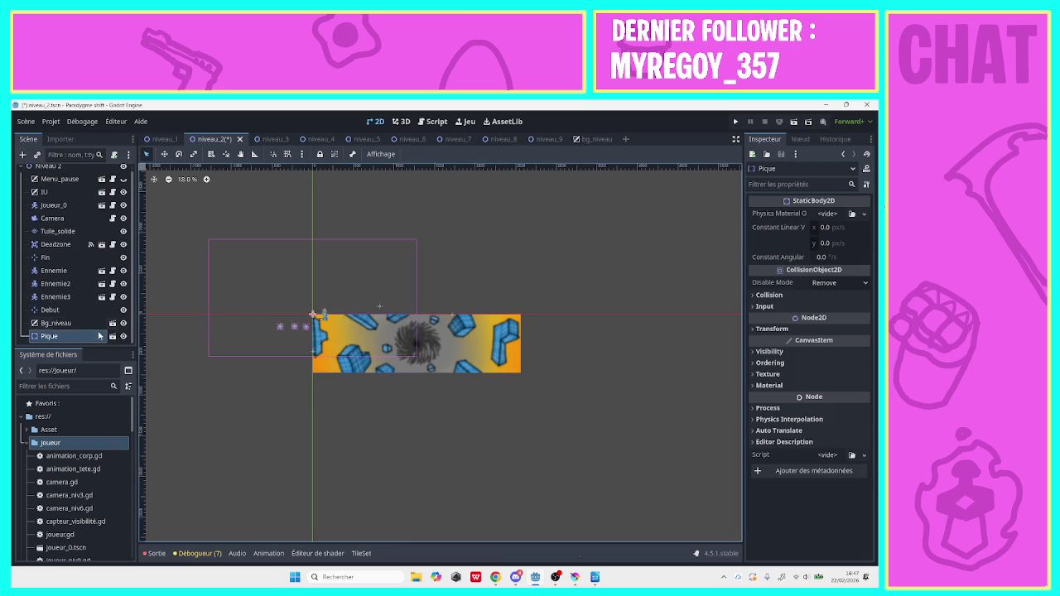
pyautogui.moveTo(92, 336)
pyautogui.mouseDown()
pyautogui.moveTo(70, 176)
pyautogui.moveTo(72, 274)
pyautogui.mouseUp()
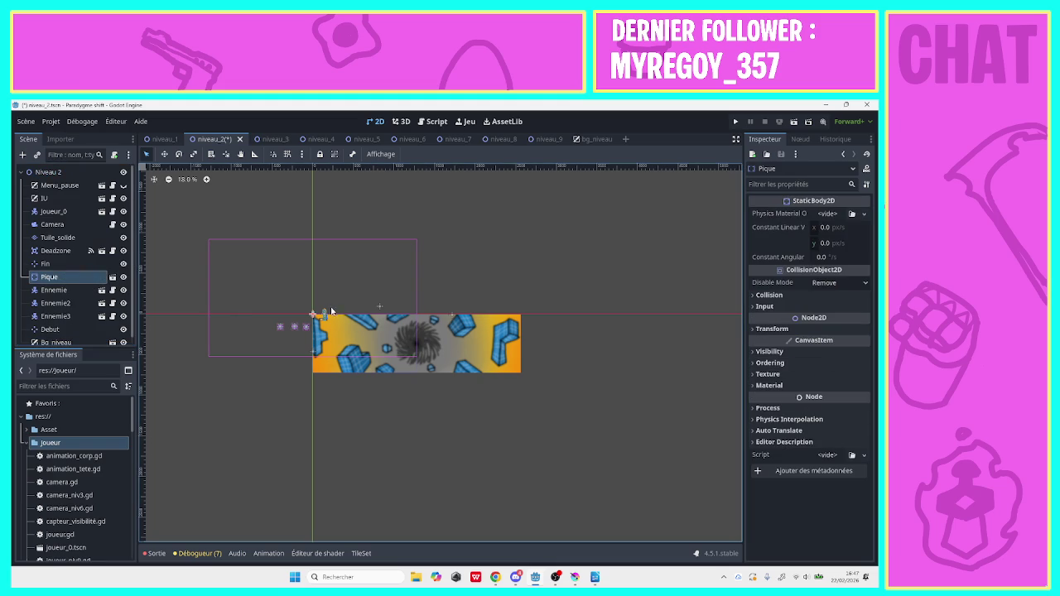
pyautogui.moveTo(313, 315); pyautogui.dragTo(266, 327)
# Review the Tuile_solide tile sources and pick tuile_1.png for painting
pyautogui.click(60, 238)
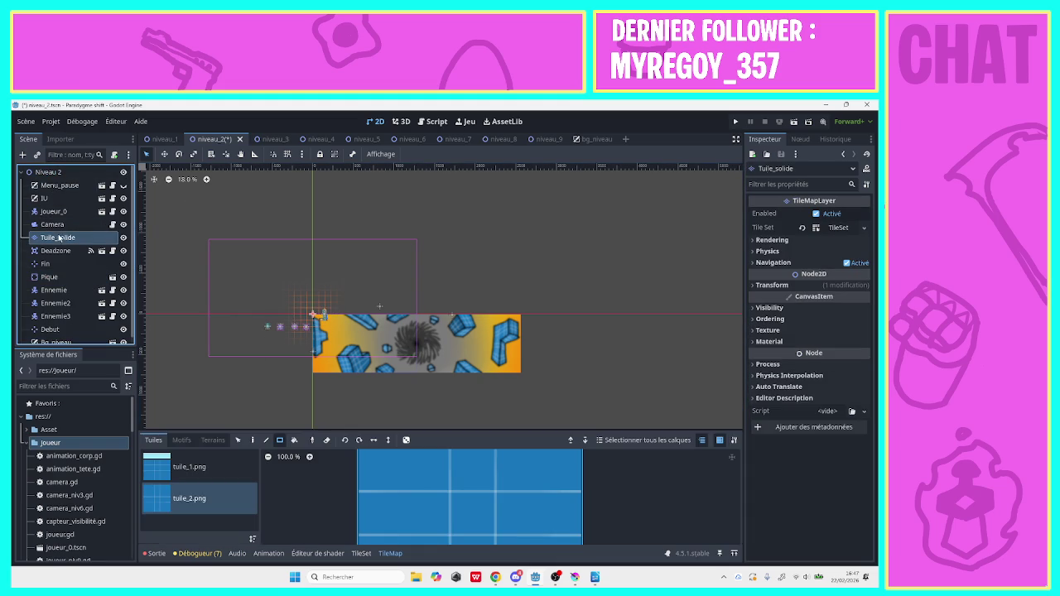
pyautogui.doubleClick(212, 467)
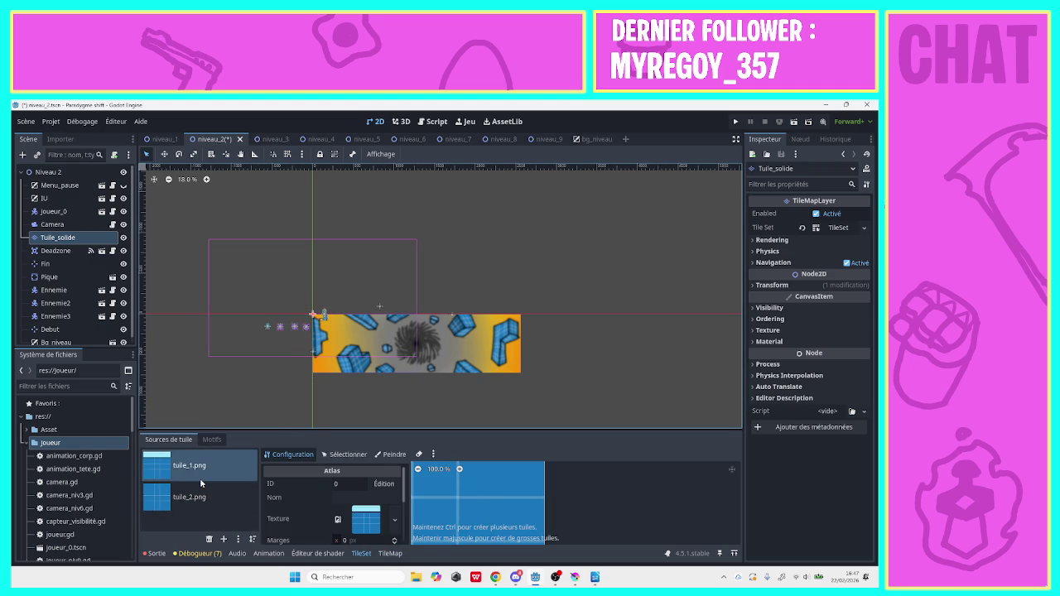
pyautogui.click(201, 498)
pyautogui.click(212, 440)
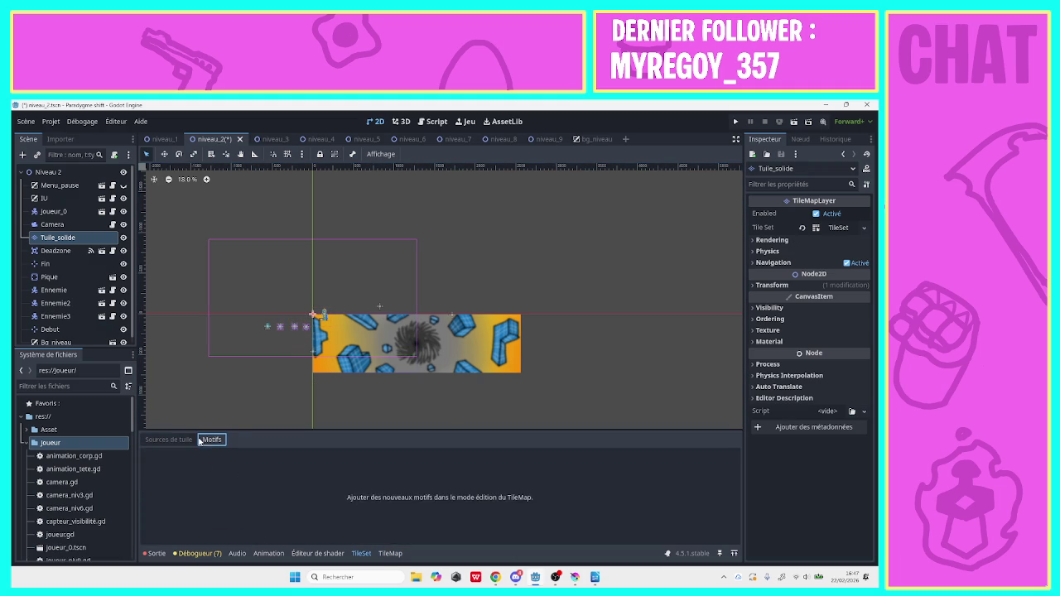
pyautogui.click(169, 440)
pyautogui.click(390, 554)
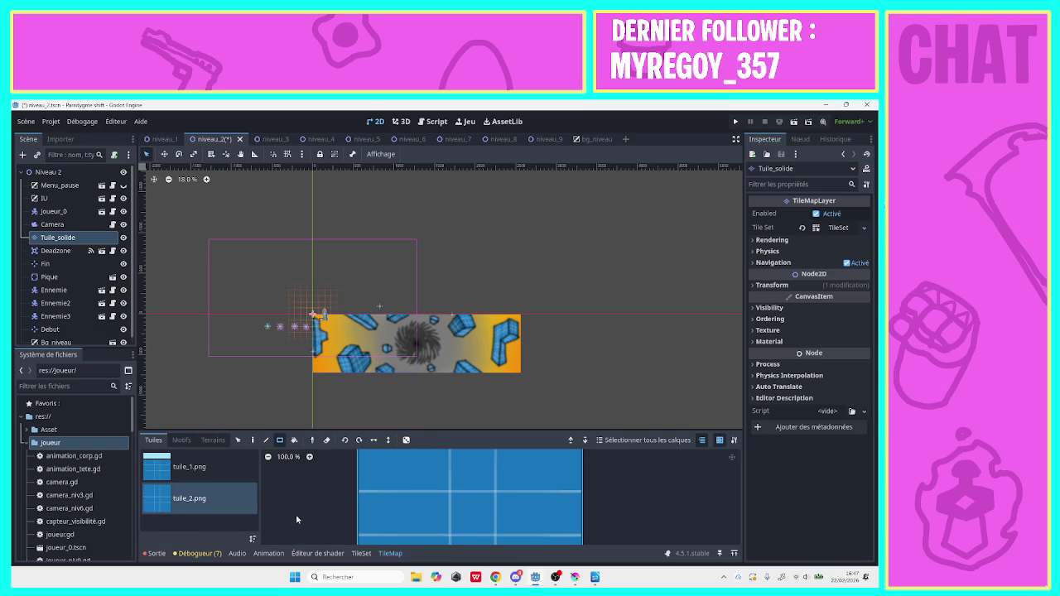
pyautogui.click(191, 474)
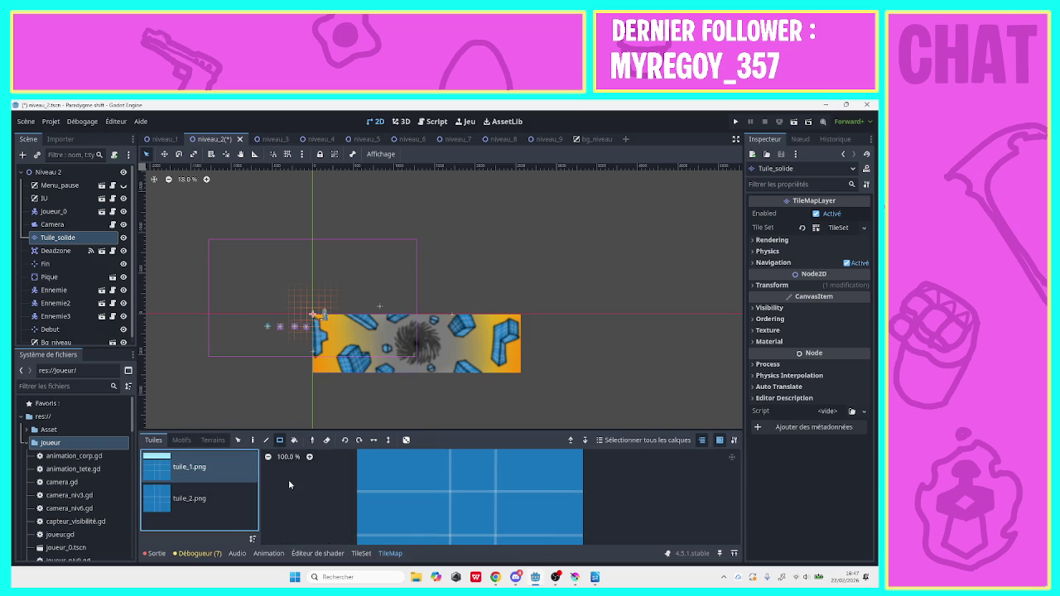
pyautogui.click(398, 477)
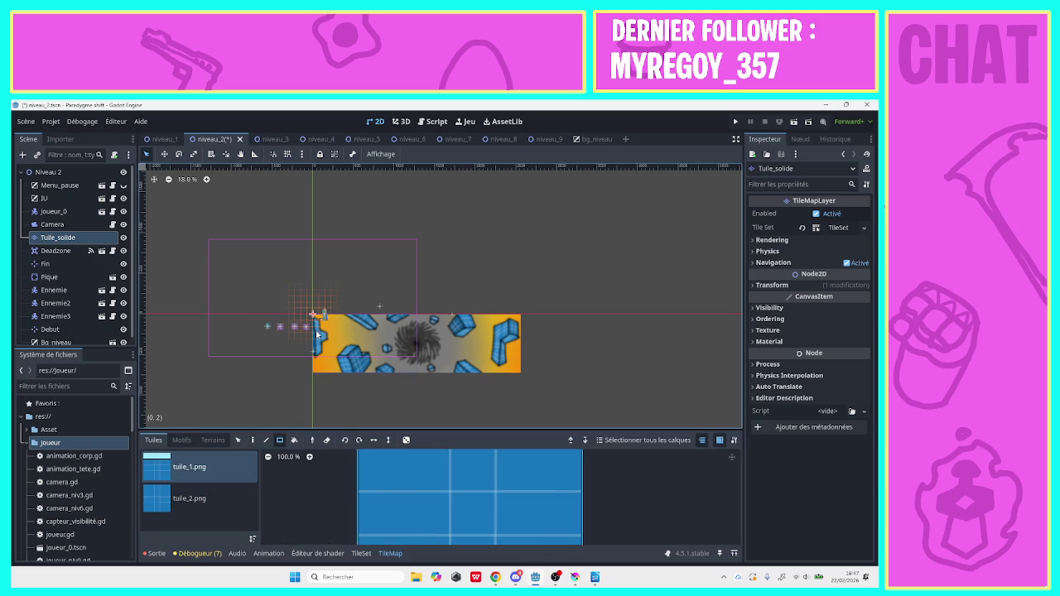
# Paint tuile_1 platform rows with an 8x2 raised block, and move Ennemie onto the upper platform
pyautogui.moveTo(316, 333); pyautogui.dragTo(407, 330)
pyautogui.click(412, 319)
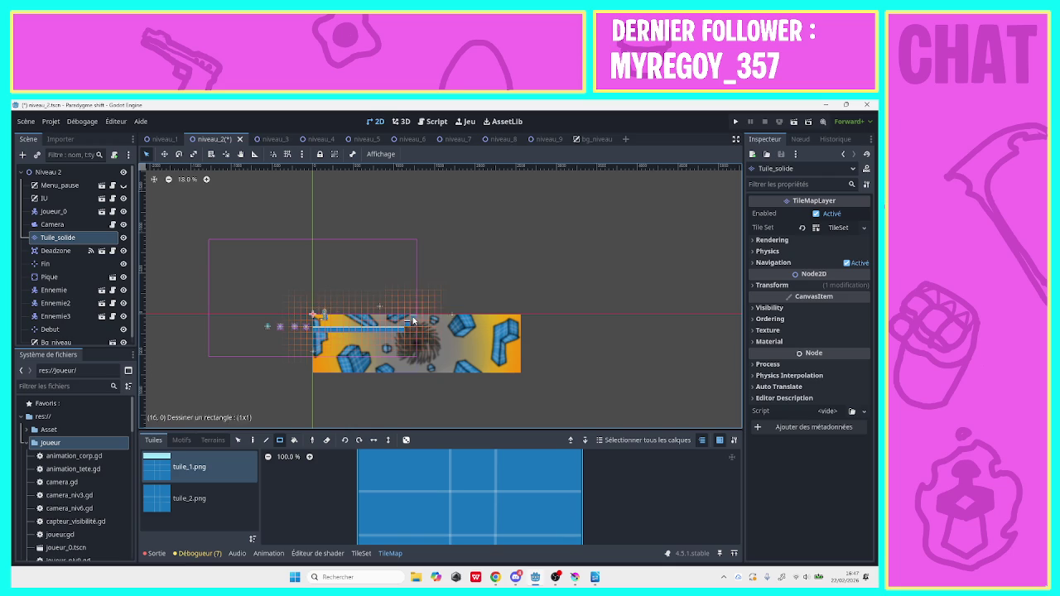
pyautogui.click(425, 308)
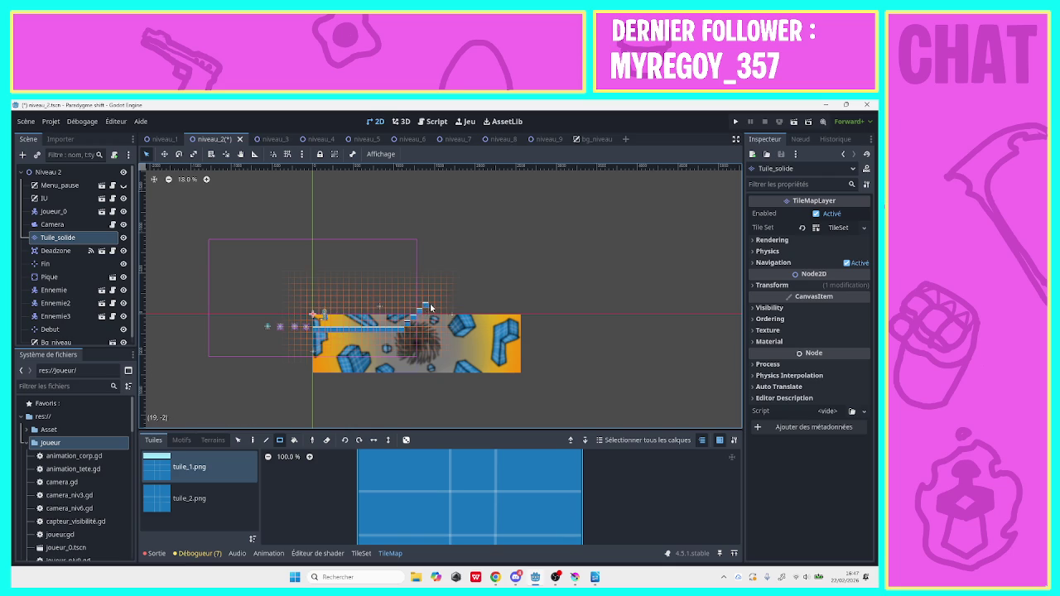
pyautogui.moveTo(431, 308); pyautogui.dragTo(501, 307)
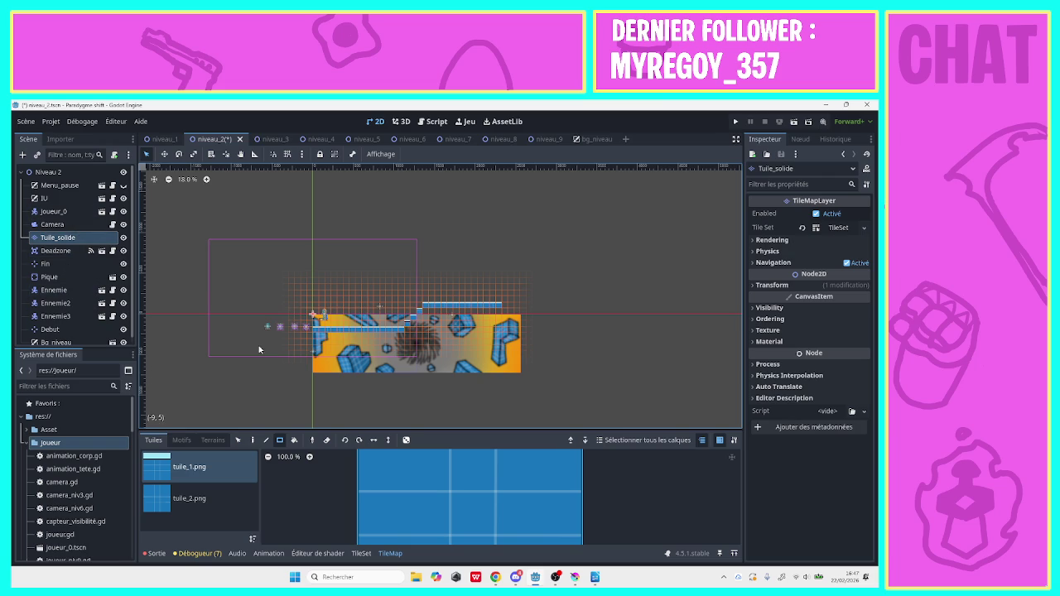
pyautogui.moveTo(305, 332); pyautogui.dragTo(392, 334)
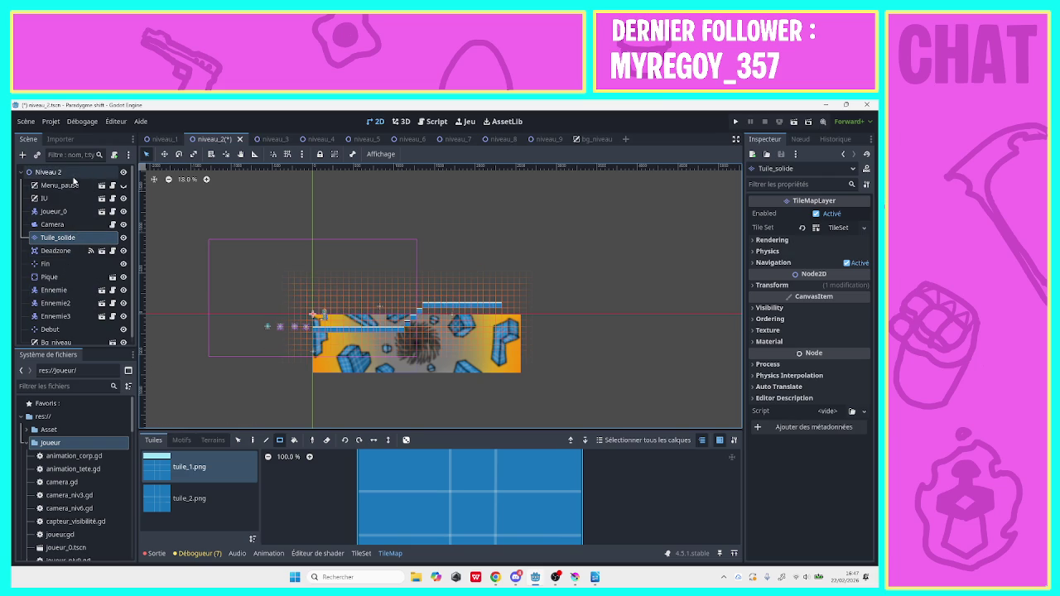
pyautogui.click(50, 172)
pyautogui.moveTo(306, 331); pyautogui.dragTo(427, 298)
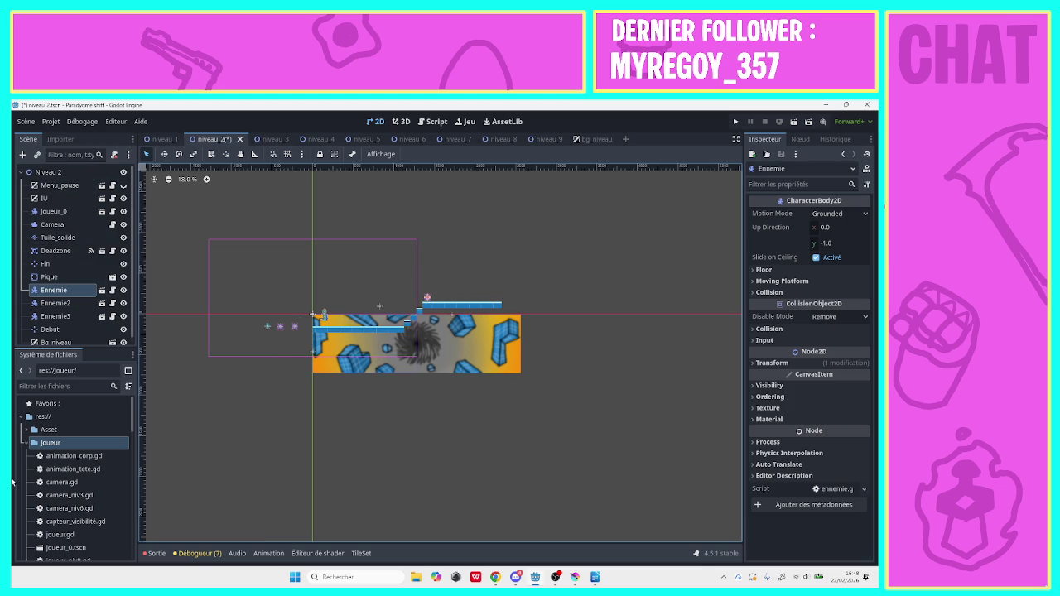
# Extend the platforms right with a 4x1 strip and a tuile_2 column, filling below the upper platform
pyautogui.click(66, 238)
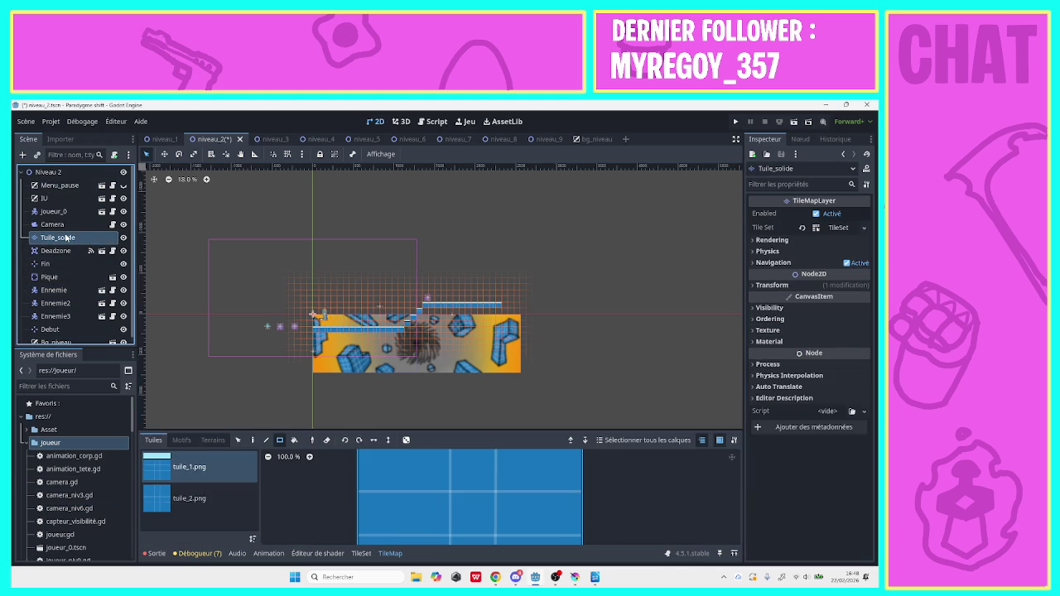
pyautogui.moveTo(502, 311); pyautogui.dragTo(568, 316)
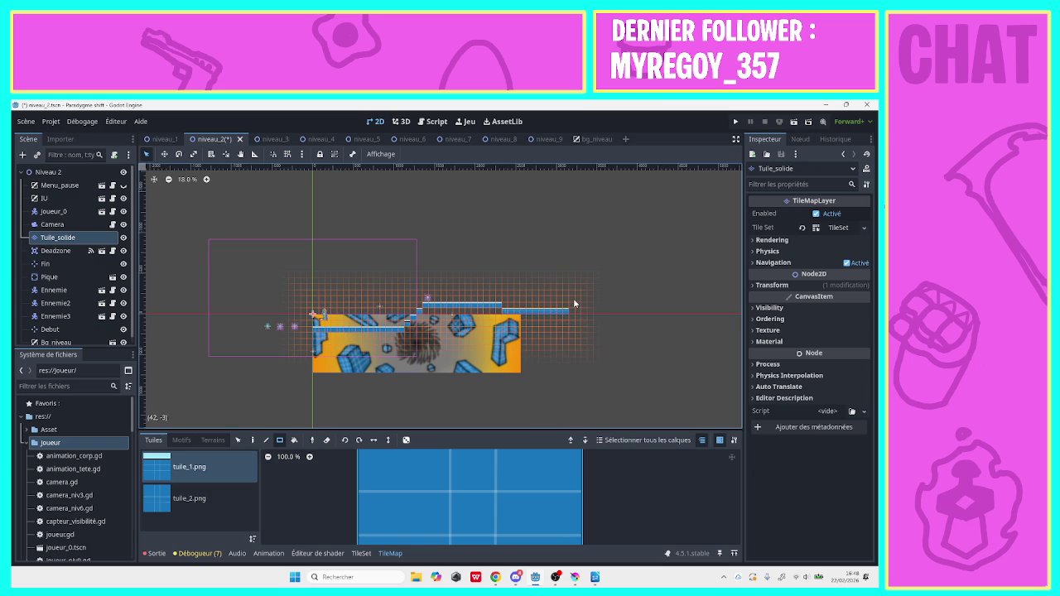
pyautogui.moveTo(574, 303); pyautogui.dragTo(570, 305)
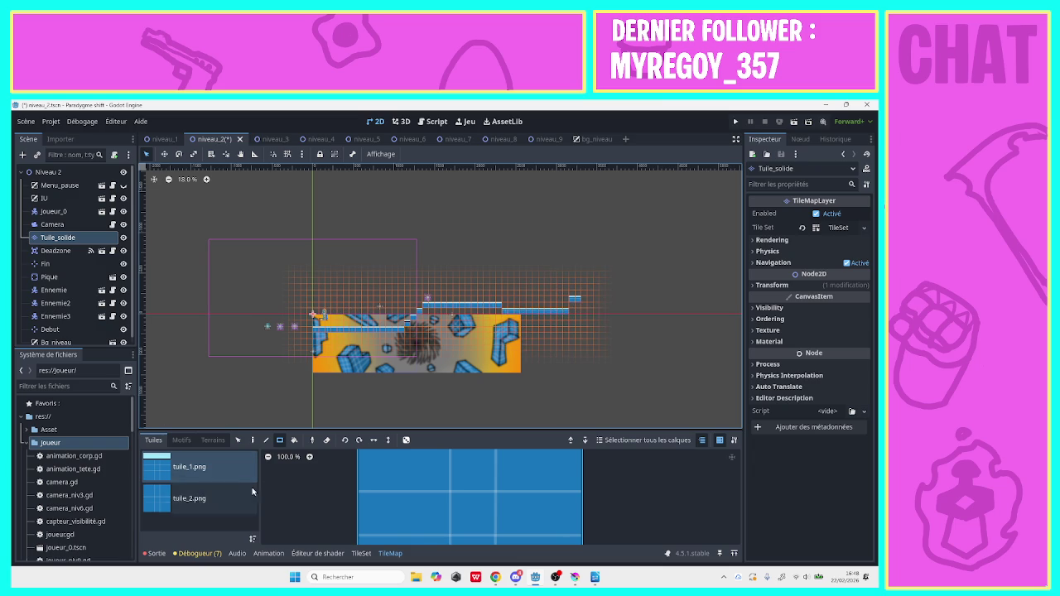
pyautogui.click(191, 499)
pyautogui.moveTo(571, 297); pyautogui.dragTo(579, 314)
pyautogui.moveTo(500, 313); pyautogui.dragTo(428, 315)
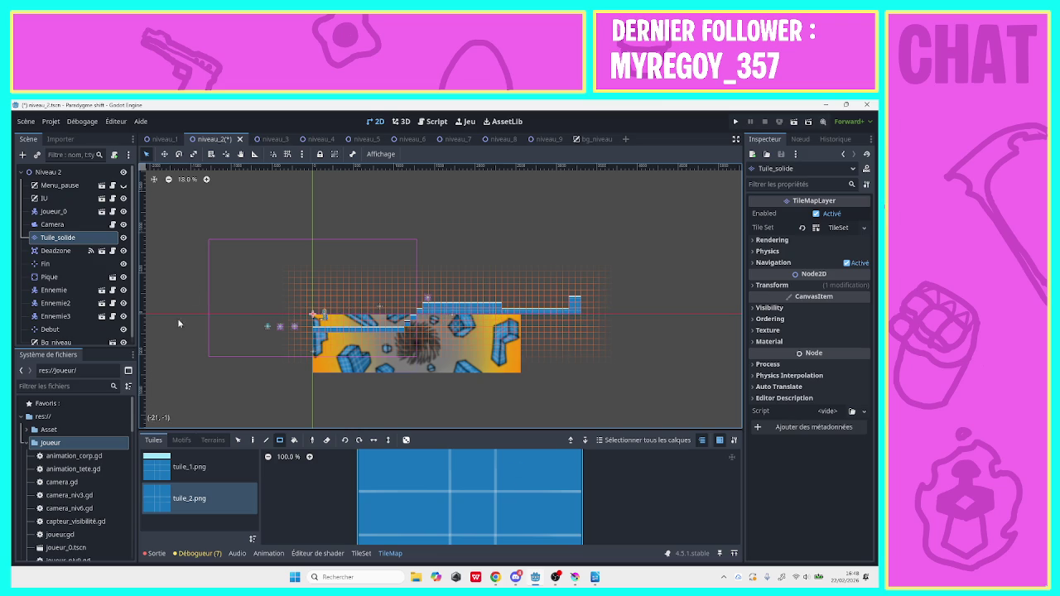
pyautogui.click(58, 185)
# Drag Ennemie2, Ennemie3 and the Pique spike onto the upper tile platform, then deselect
pyautogui.click(48, 172)
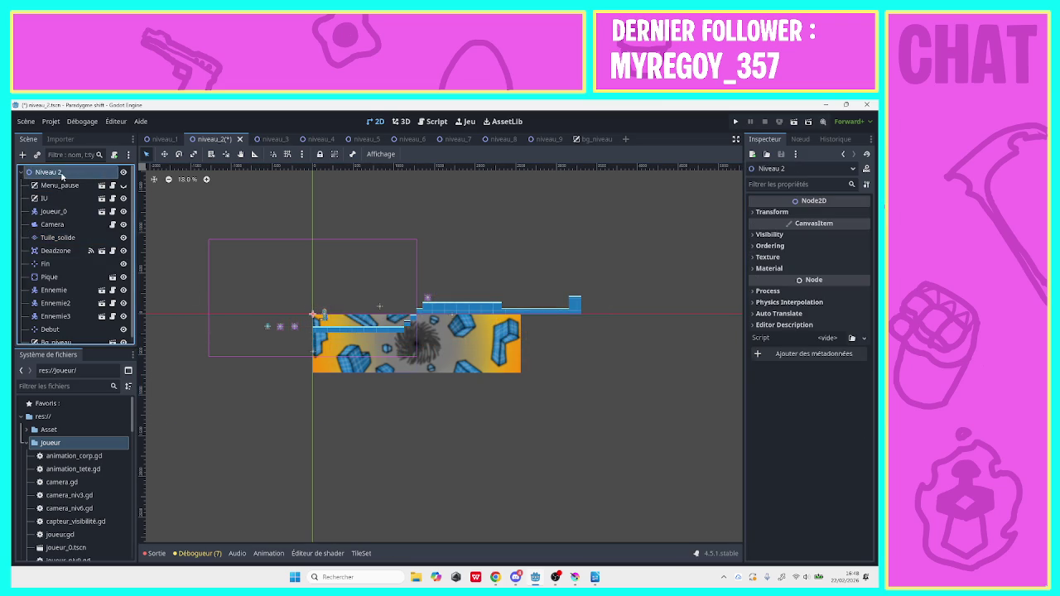
pyautogui.moveTo(293, 326)
pyautogui.mouseDown()
pyautogui.moveTo(474, 294)
pyautogui.moveTo(551, 302)
pyautogui.moveTo(525, 305)
pyautogui.mouseUp()
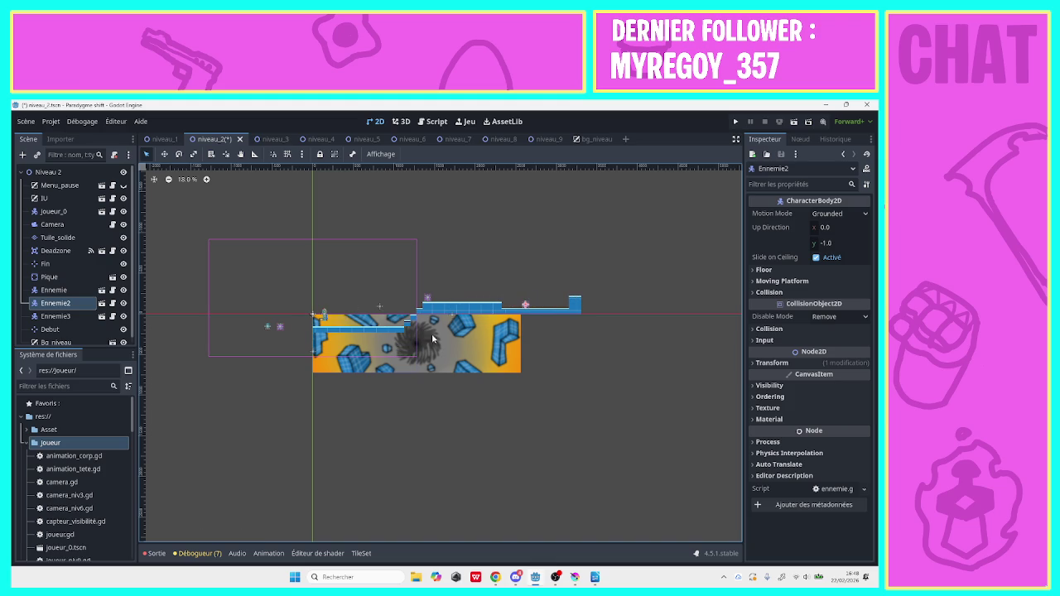
pyautogui.moveTo(279, 325); pyautogui.dragTo(551, 305)
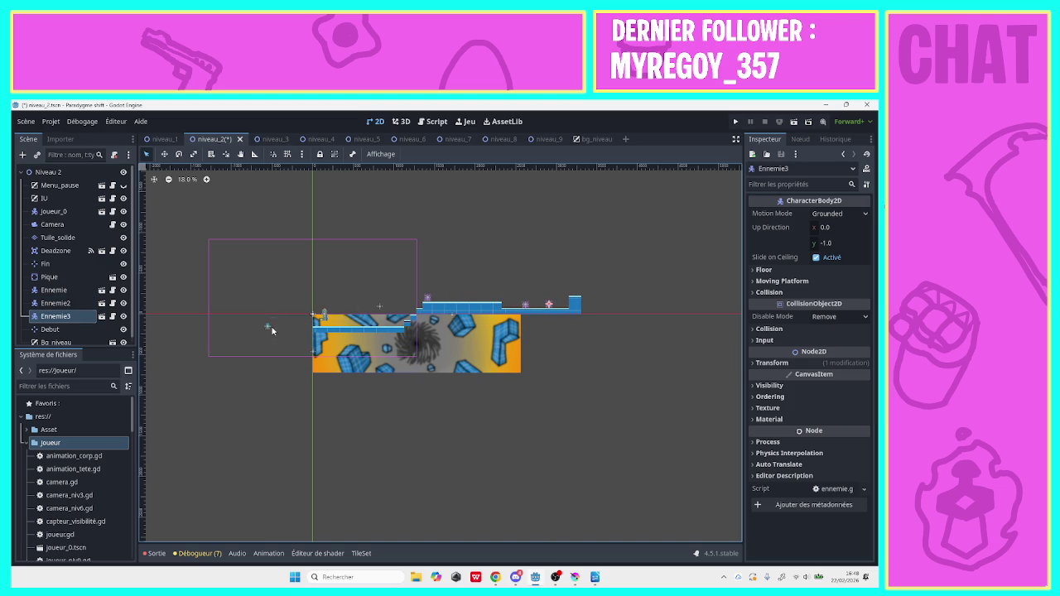
pyautogui.moveTo(272, 331)
pyautogui.mouseDown()
pyautogui.moveTo(491, 286)
pyautogui.moveTo(478, 298)
pyautogui.mouseUp()
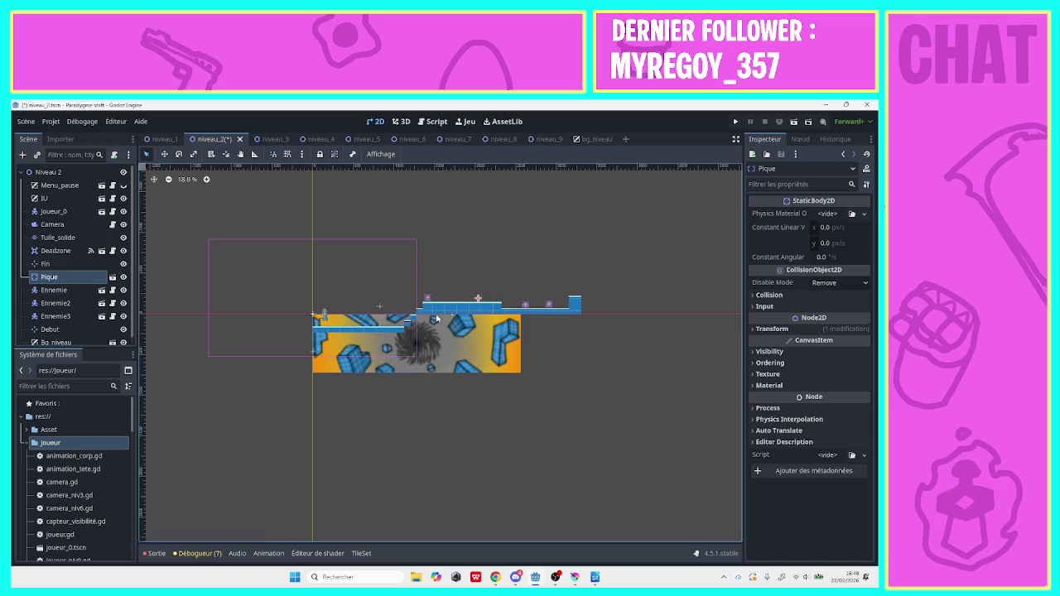
pyautogui.click(419, 410)
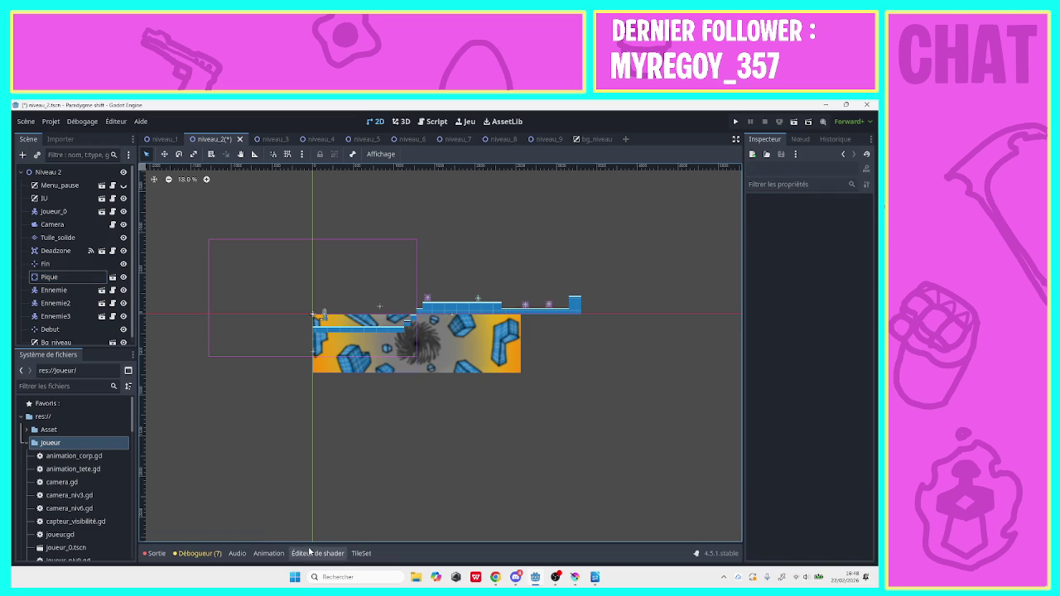
# In niveau_1, paint a tile rectangle and select long tile strips across the level
pyautogui.click(164, 139)
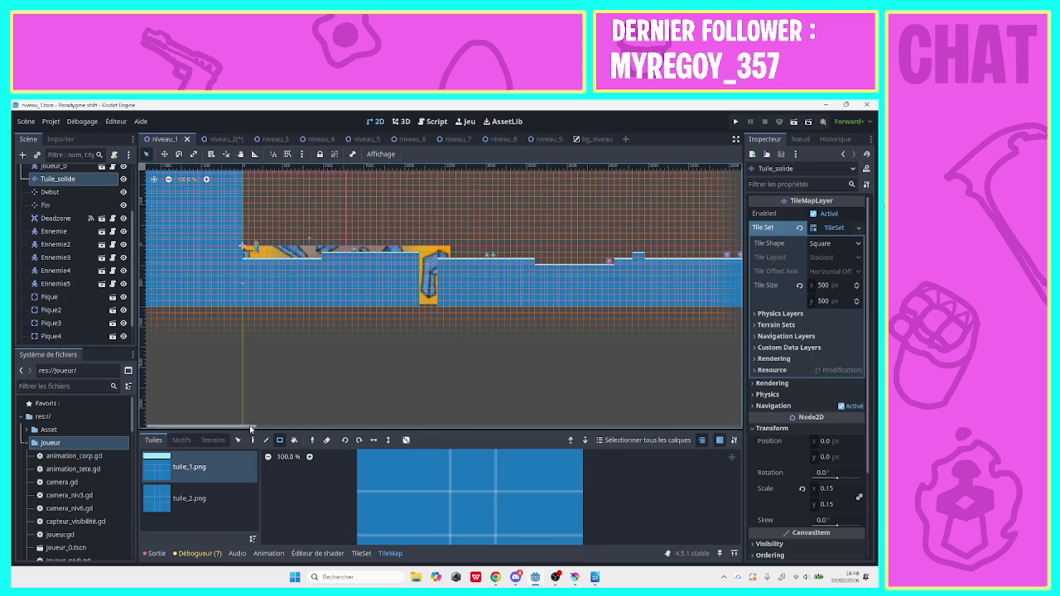
pyautogui.hscroll(3, 186, 213)
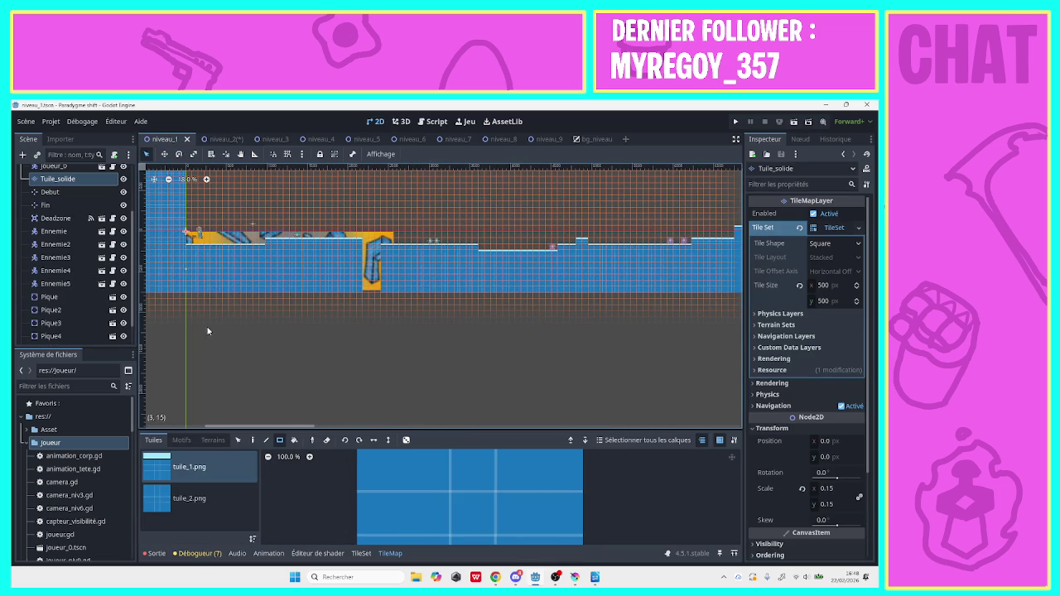
pyautogui.moveTo(194, 302)
pyautogui.mouseDown()
pyautogui.moveTo(533, 305)
pyautogui.moveTo(593, 384)
pyautogui.mouseUp()
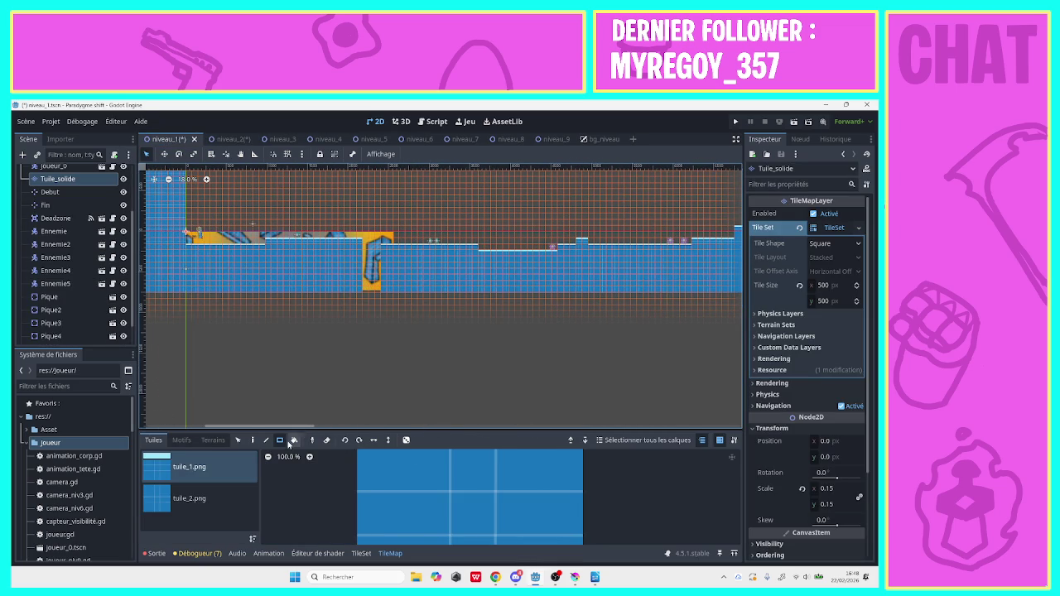
pyautogui.click(237, 440)
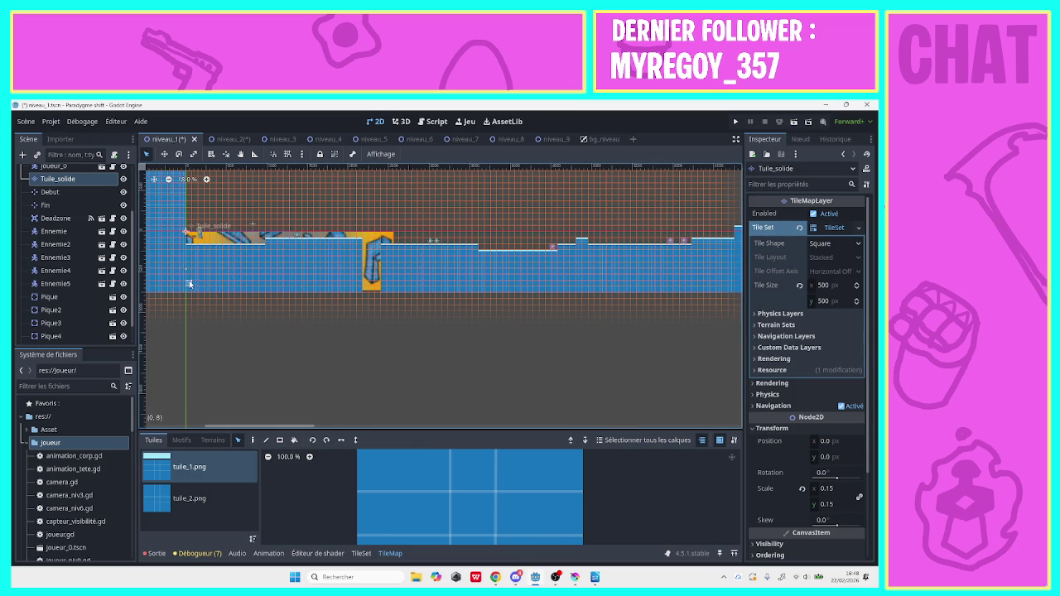
pyautogui.moveTo(189, 284)
pyautogui.mouseDown()
pyautogui.moveTo(741, 294)
pyautogui.moveTo(741, 278)
pyautogui.moveTo(741, 323)
pyautogui.moveTo(741, 248)
pyautogui.moveTo(742, 317)
pyautogui.moveTo(741, 308)
pyautogui.moveTo(696, 310)
pyautogui.moveTo(639, 292)
pyautogui.mouseUp()
pyautogui.click(168, 179)
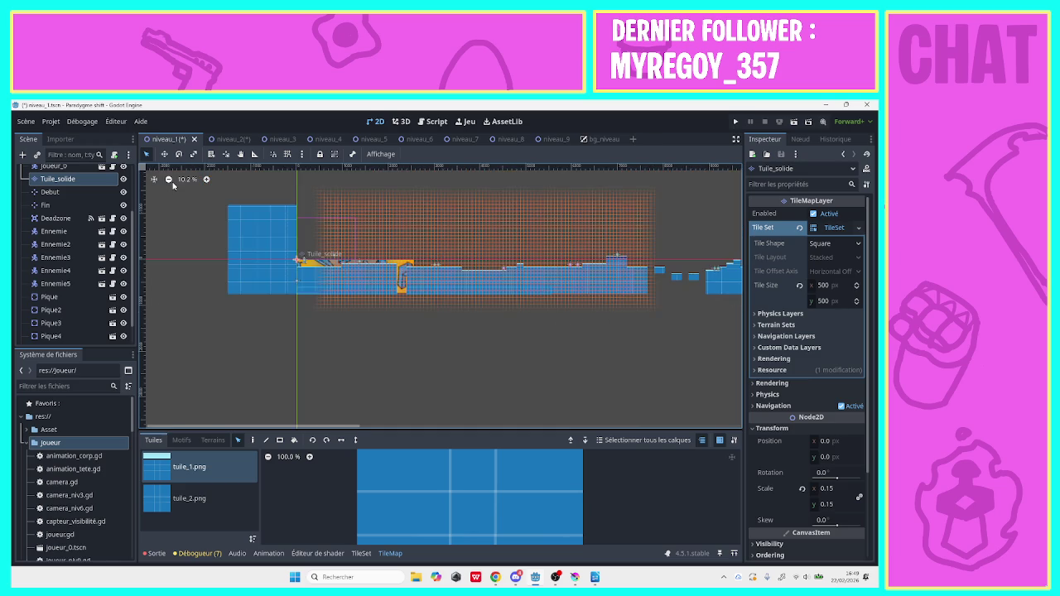
pyautogui.click(170, 181)
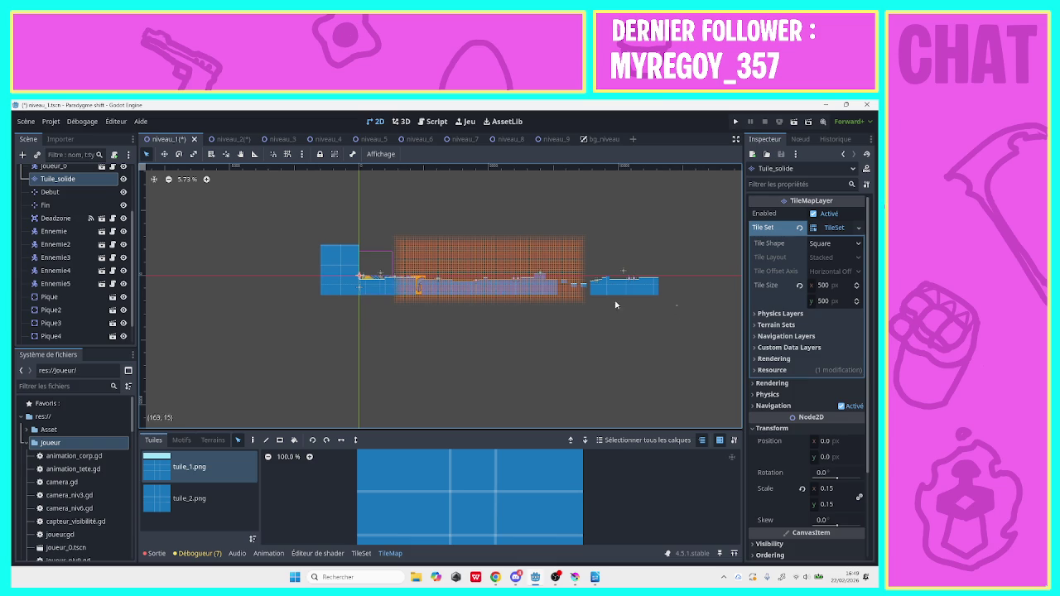
pyautogui.moveTo(678, 305)
pyautogui.mouseDown()
pyautogui.moveTo(415, 309)
pyautogui.moveTo(362, 295)
pyautogui.mouseUp()
# Paint a horizontal strip of Tuile_solide tiles across level 1, then return to niveau_2
pyautogui.click(240, 140)
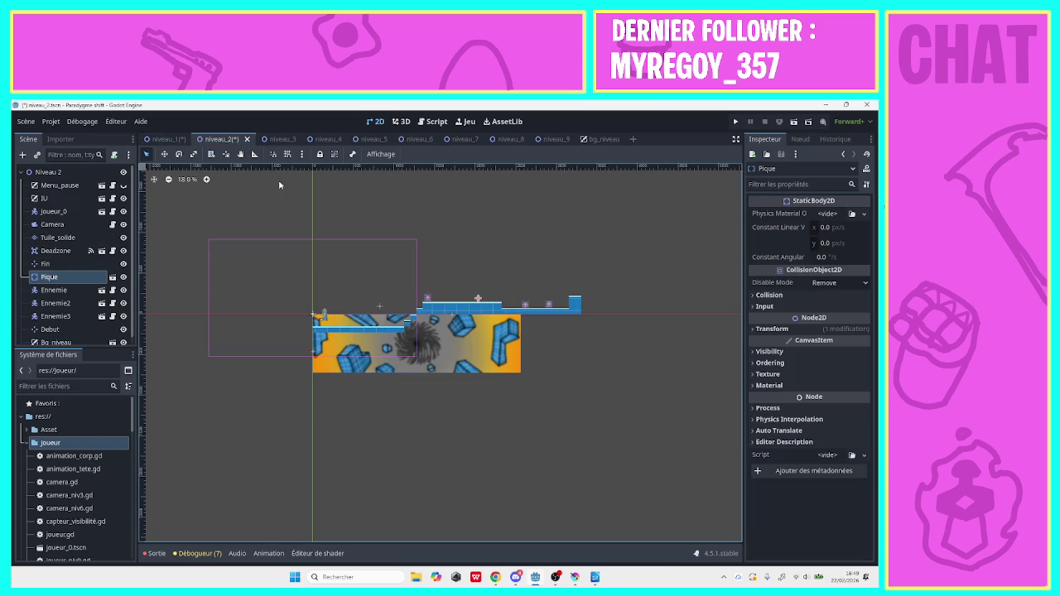
pyautogui.click(59, 238)
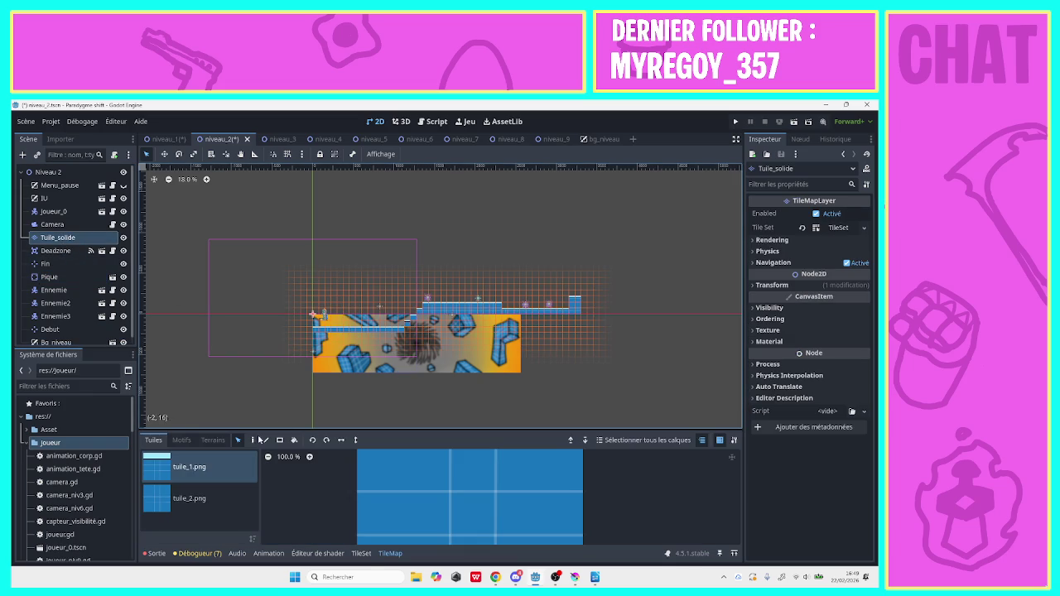
pyautogui.click(169, 140)
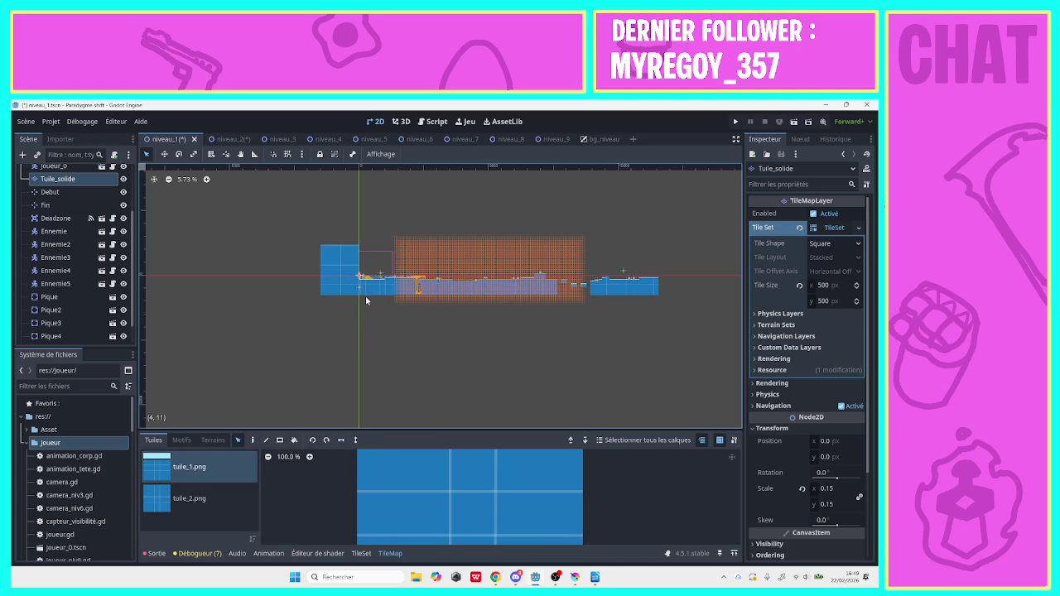
pyautogui.moveTo(359, 297)
pyautogui.mouseDown()
pyautogui.moveTo(688, 296)
pyautogui.moveTo(658, 294)
pyautogui.mouseUp()
pyautogui.click(230, 139)
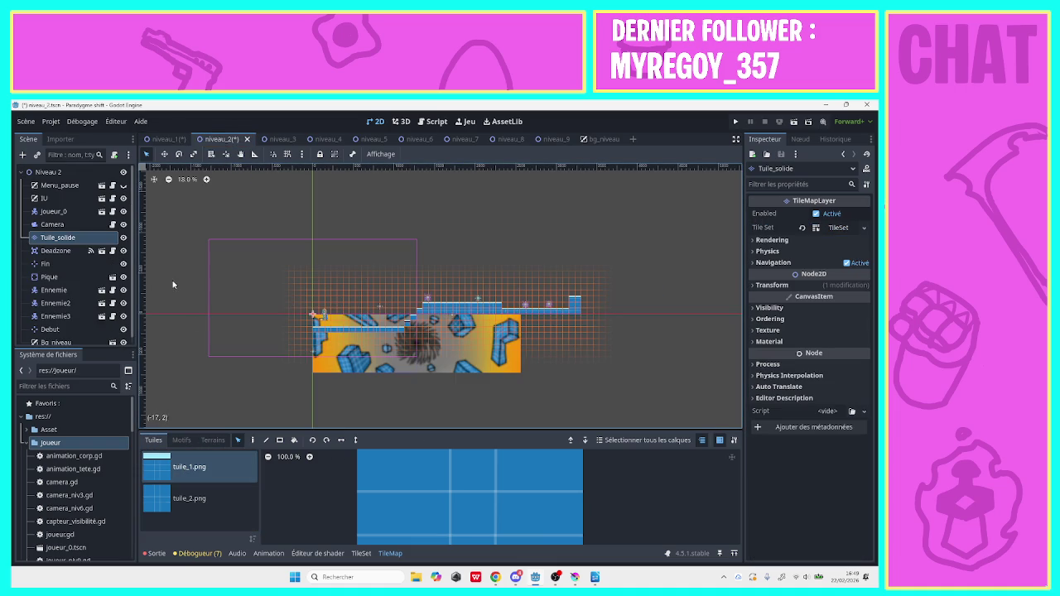
# Paint a single blue tile in the empty space far to the right of the level
pyautogui.click(240, 154)
pyautogui.moveTo(359, 256)
pyautogui.mouseDown()
pyautogui.moveTo(508, 284)
pyautogui.moveTo(221, 256)
pyautogui.mouseUp()
pyautogui.click(146, 154)
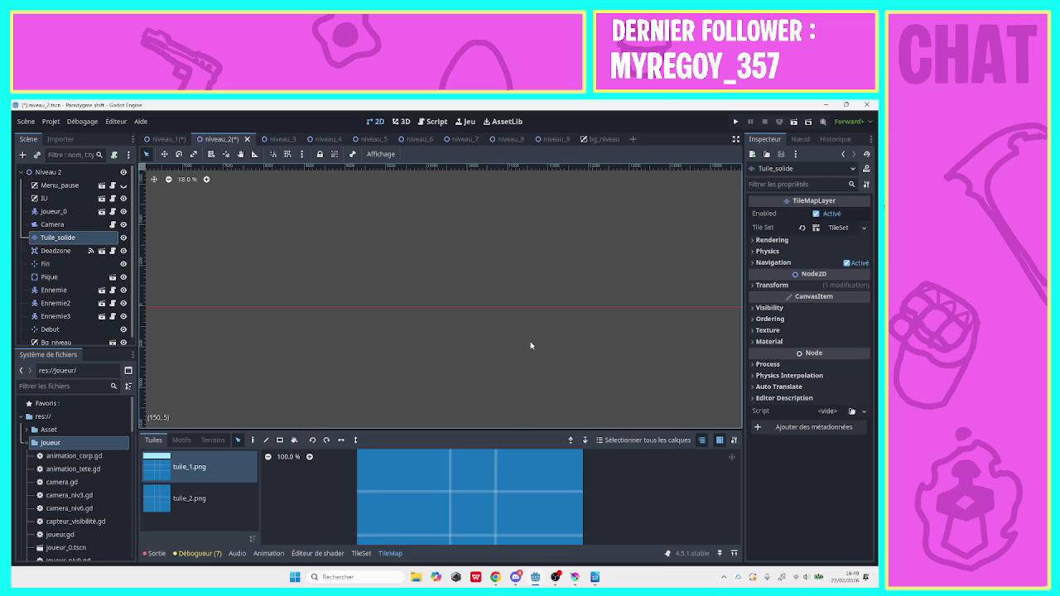
pyautogui.click(254, 440)
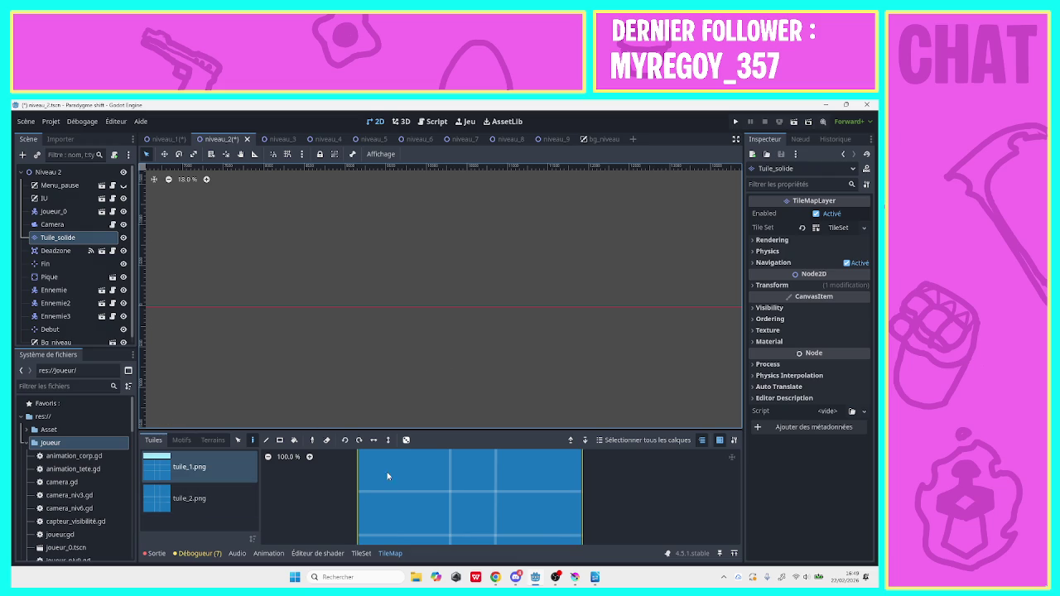
pyautogui.click(534, 341)
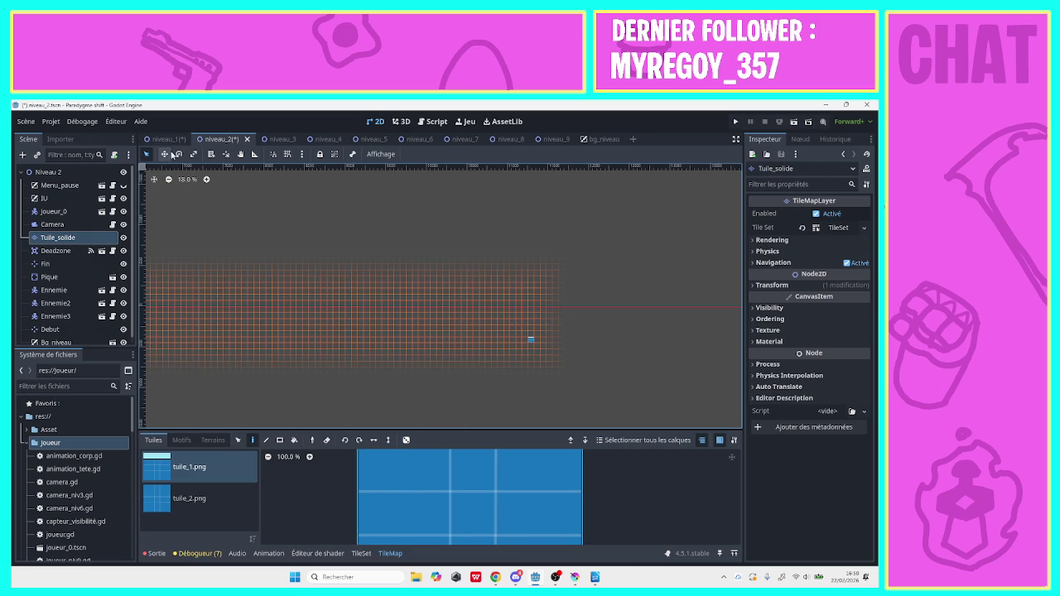
# Pan back to the platforms, pick the tuile_1.png tile, and return to the Select tool
pyautogui.click(240, 154)
pyautogui.moveTo(239, 243)
pyautogui.mouseDown()
pyautogui.moveTo(530, 259)
pyautogui.moveTo(378, 296)
pyautogui.moveTo(537, 301)
pyautogui.moveTo(535, 312)
pyautogui.mouseUp()
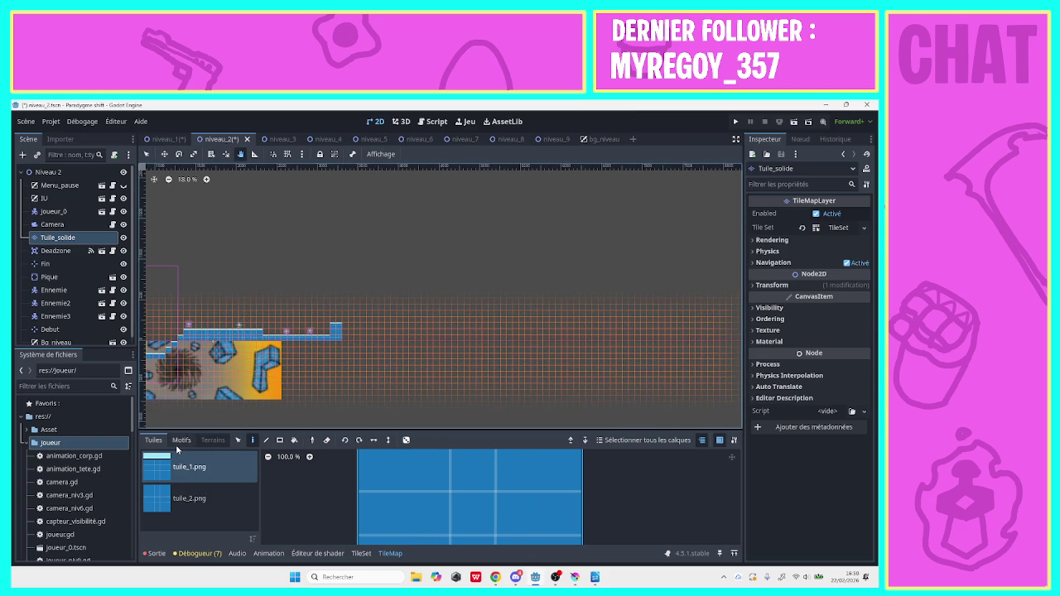
pyautogui.click(190, 474)
pyautogui.click(182, 440)
pyautogui.click(154, 439)
pyautogui.click(146, 155)
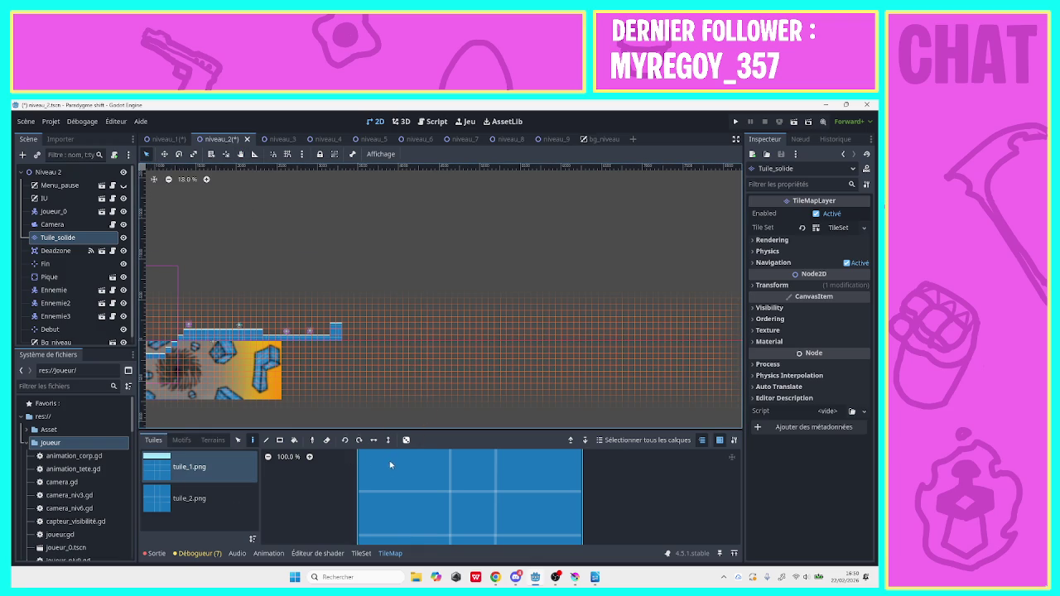